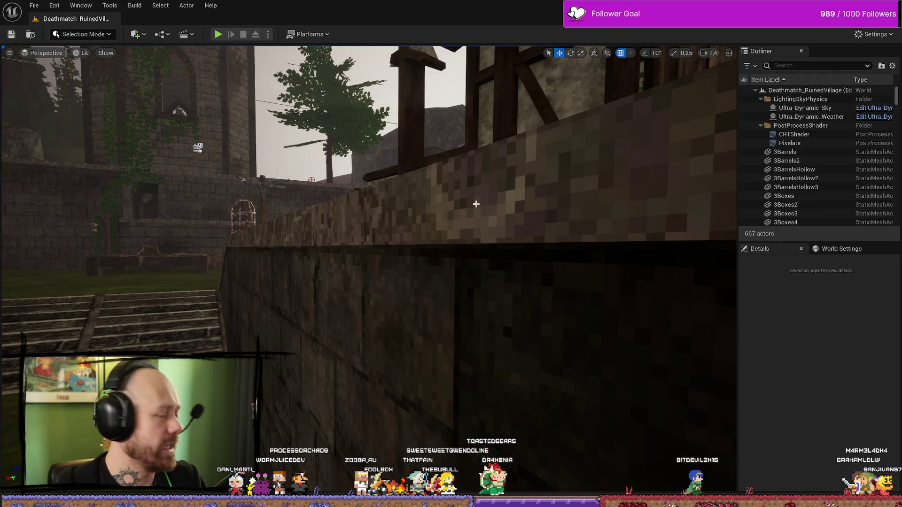
- Search all blueprints for 'Add Kill' and open its usage in BP_PlayerCharacter
left_click_drag(258, 353, 258, 353)
left_click_drag(463, 239, 463, 239)
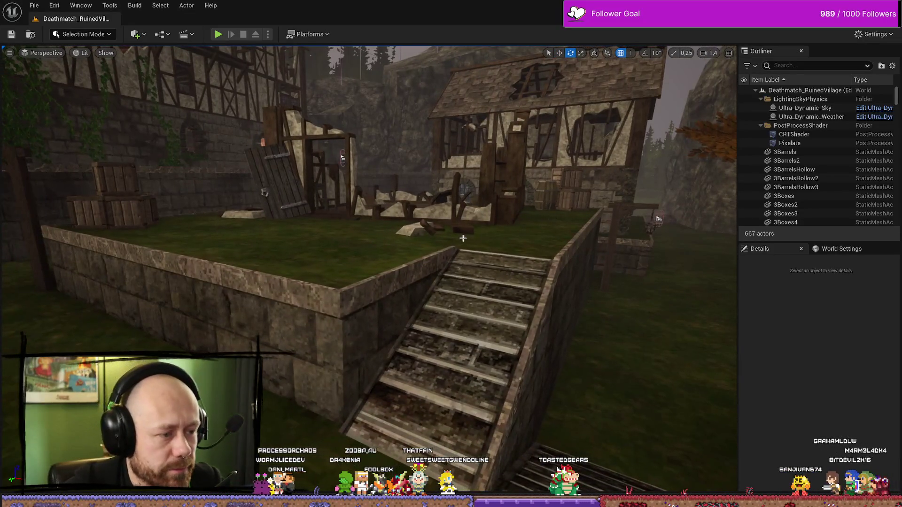
key("ctrl+space")
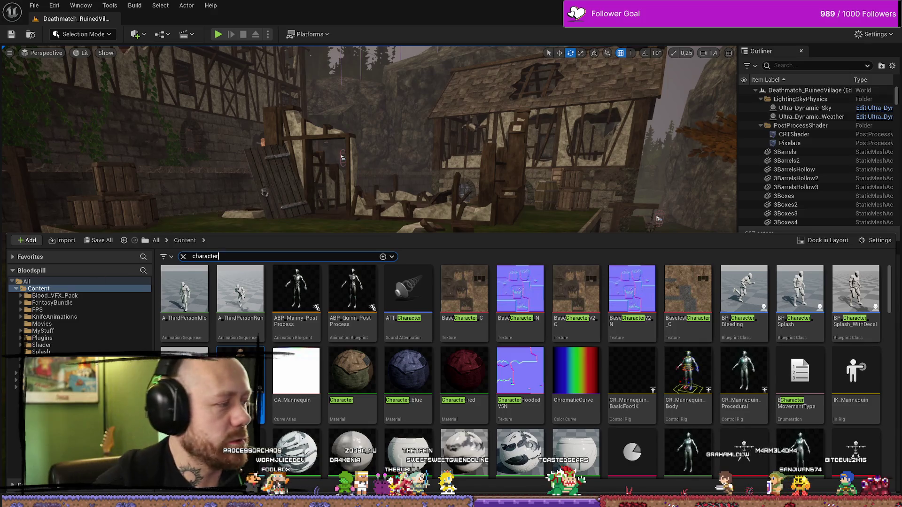
key("ctrl+shift+f")
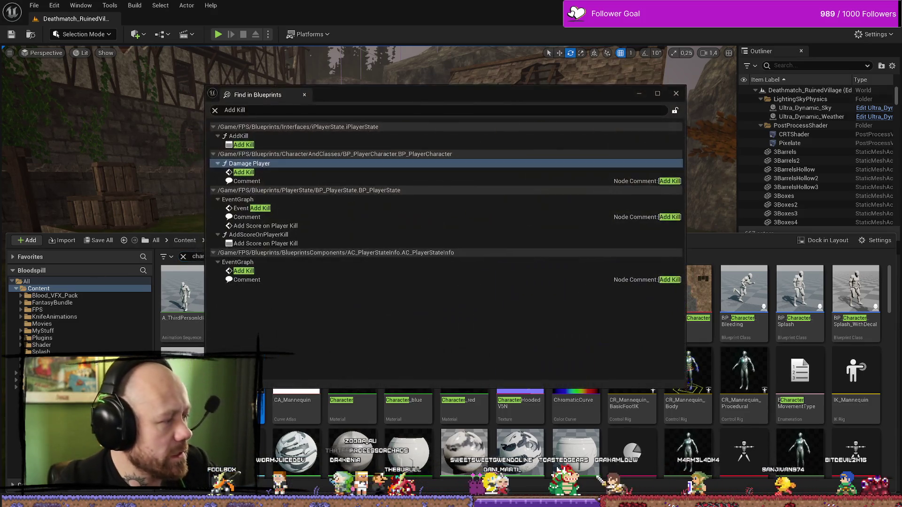
key("Return")
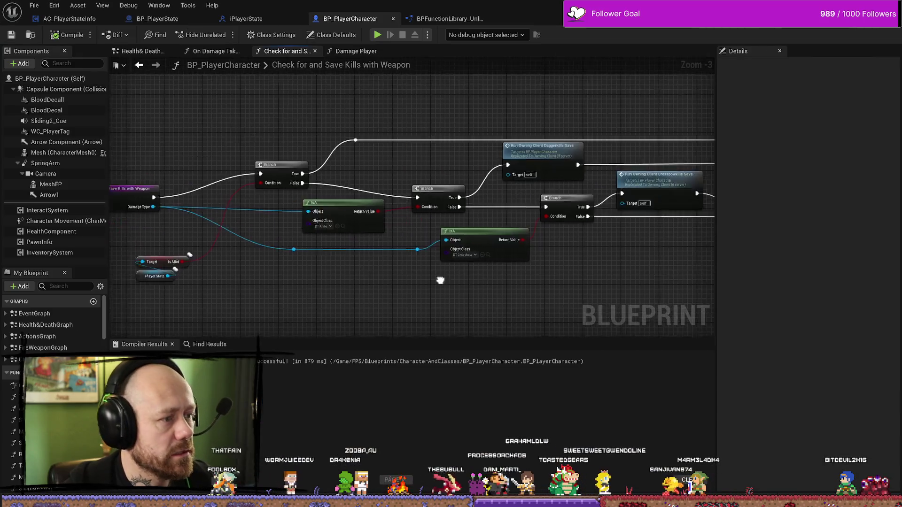
- Reopen the Check for and Save Kills with Weapon function from the Health&Death Graph
scroll(521, 201, "up", 5)
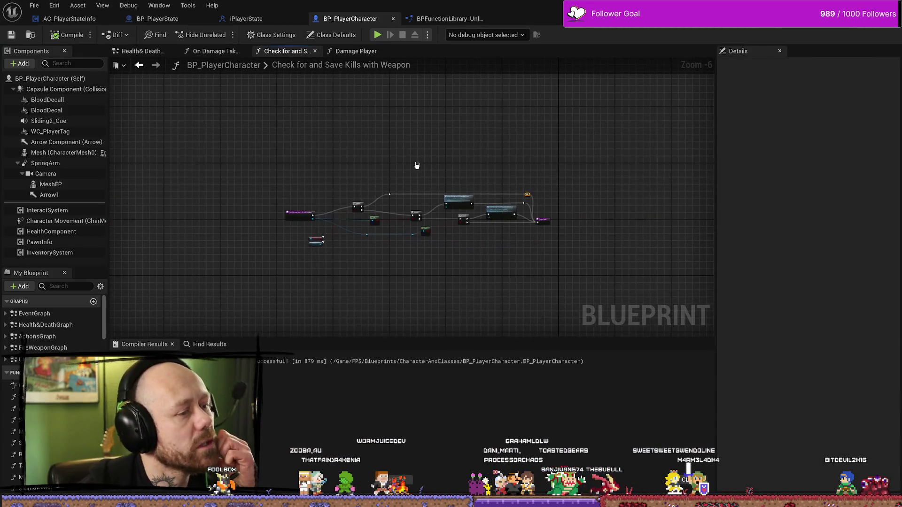
left_click(211, 51)
left_click(282, 50)
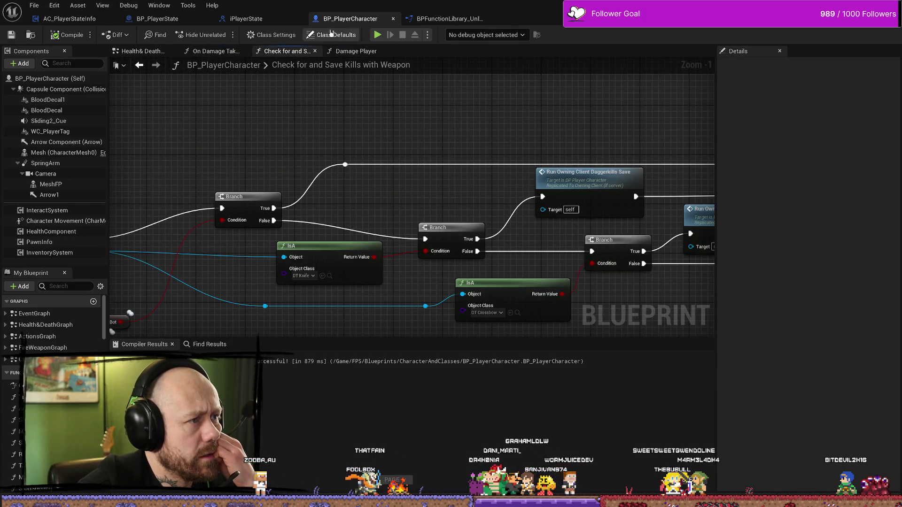
key("alt+Left")
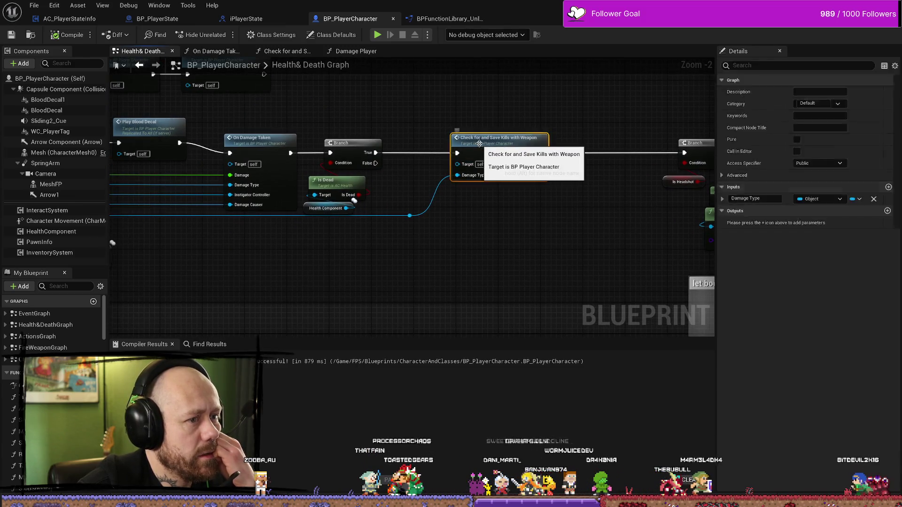
double_click(483, 122)
- Nudge the Run Owning Client Daggerkills Save node slightly up and right
scroll(483, 122, "up", 2)
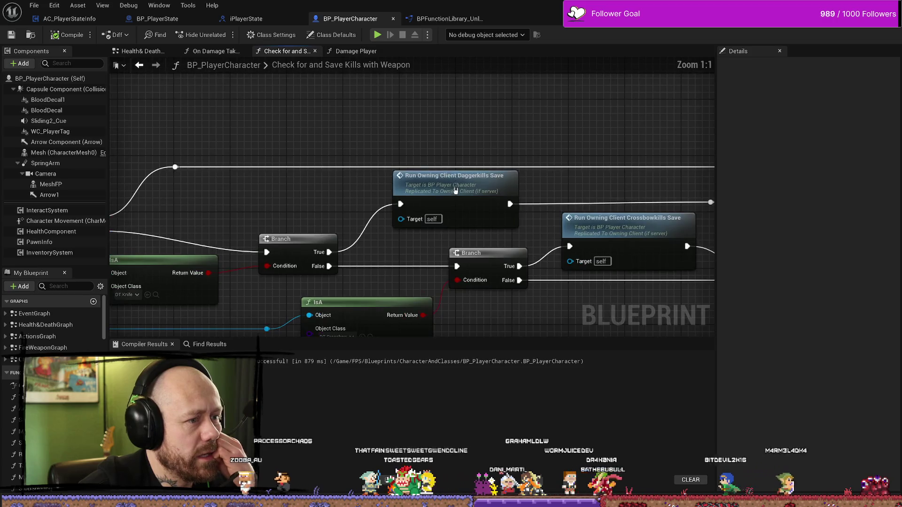
left_click(475, 186)
left_click_drag(425, 183, 433, 176)
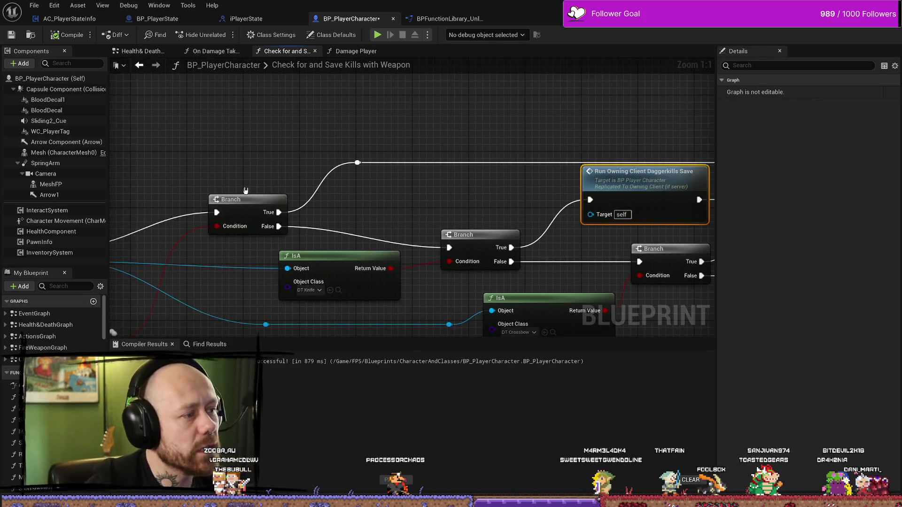
- Select the Is ABot and Player State nodes, then return to the Health&Death Graph
scroll(389, 226, "down", 2)
mouse_move(395, 223)
left_mouse_down()
mouse_move(328, 258)
mouse_move(363, 225)
mouse_move(353, 211)
mouse_move(339, 234)
mouse_move(368, 208)
left_mouse_up()
left_click(447, 264)
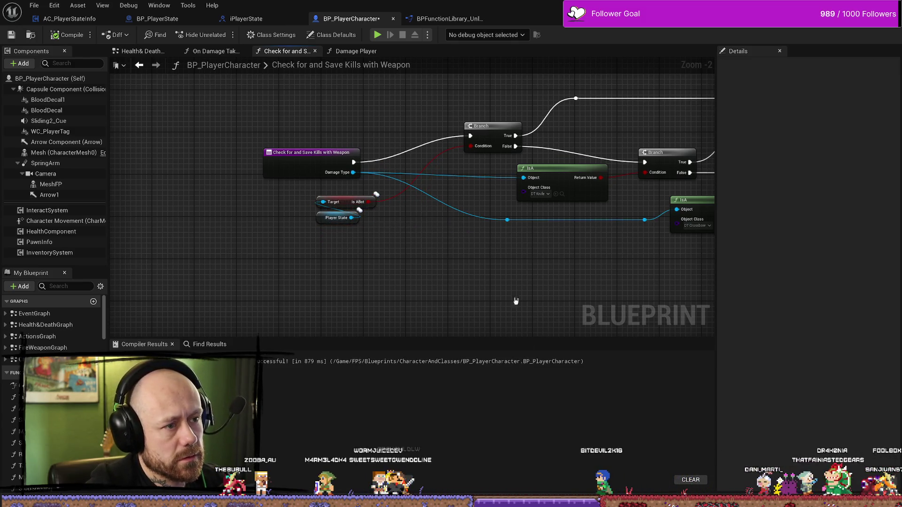
mouse_move(477, 329)
left_mouse_down()
mouse_move(456, 325)
mouse_move(420, 288)
left_mouse_up()
key("ctrl+space")
left_click(370, 160)
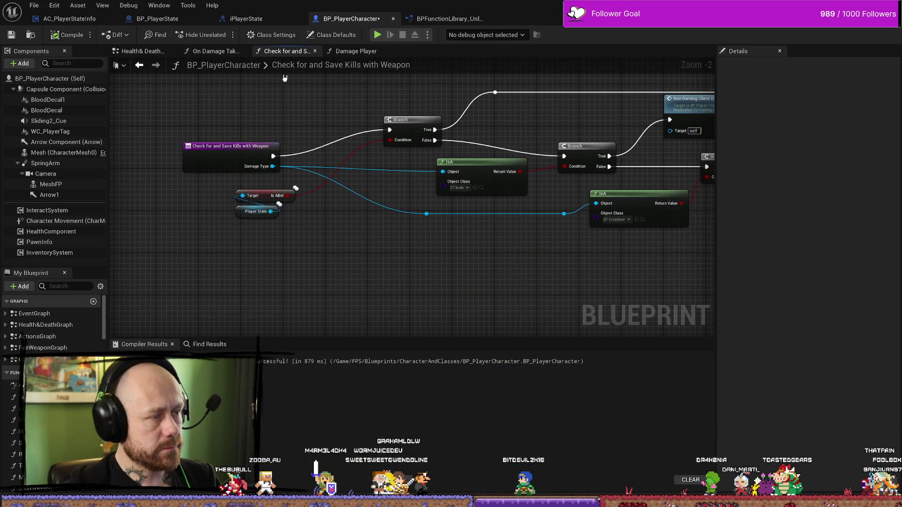
left_click(141, 51)
- Shift both AnyDamage parry nodes a little to the right
scroll(444, 242, "down", 3)
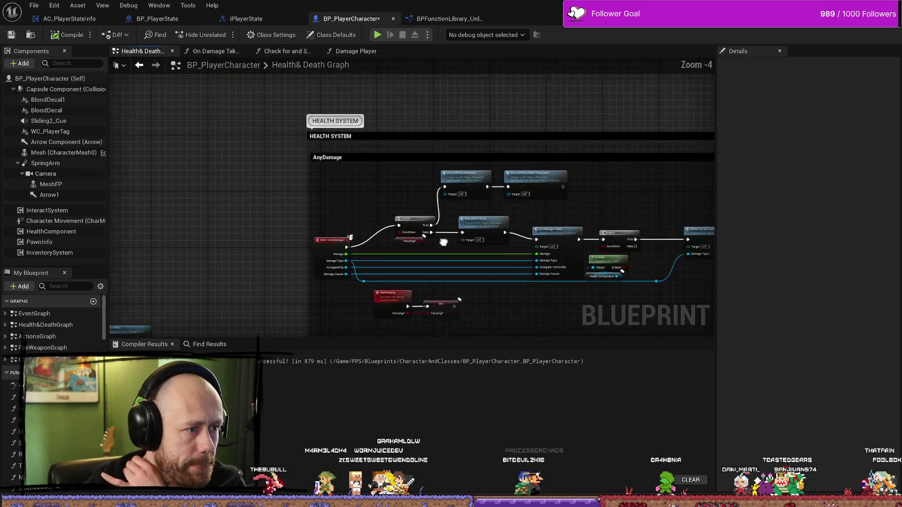
scroll(443, 242, "up", 4)
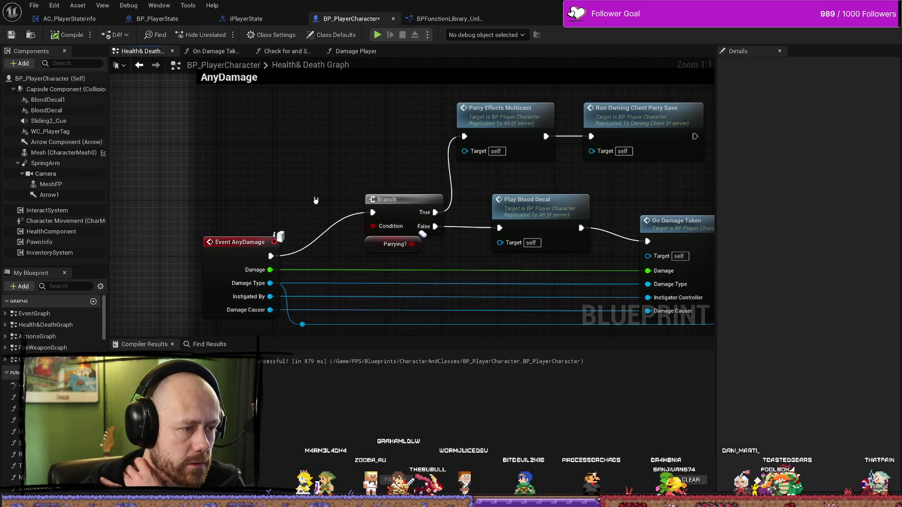
left_click_drag(316, 200, 143, 212)
mouse_move(543, 183)
left_mouse_down()
mouse_move(334, 137)
mouse_move(435, 136)
mouse_move(359, 133)
mouse_move(374, 134)
left_mouse_up()
mouse_move(624, 146)
left_mouse_down()
mouse_move(634, 146)
mouse_move(546, 145)
left_mouse_up()
left_click(635, 145)
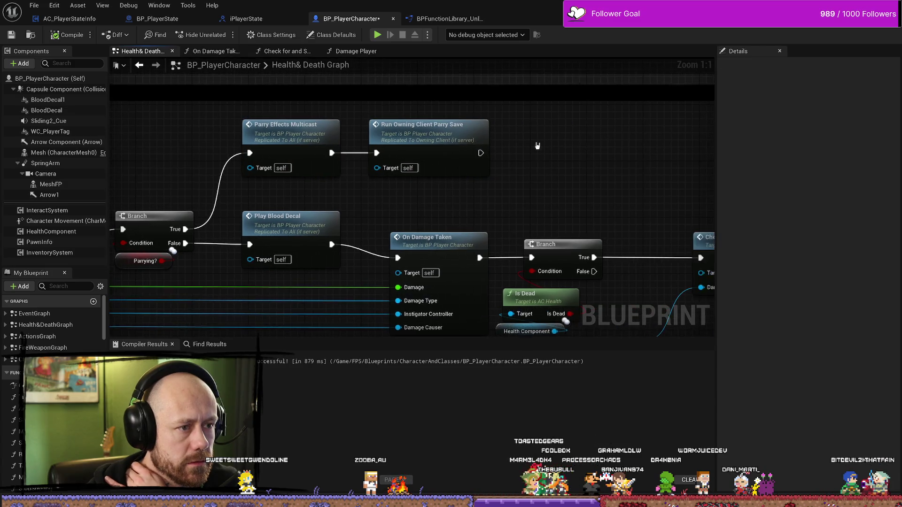
- Move Run Owning Client Parry Save about 340 px further right of Parry Effects Multicast
double_click(414, 151)
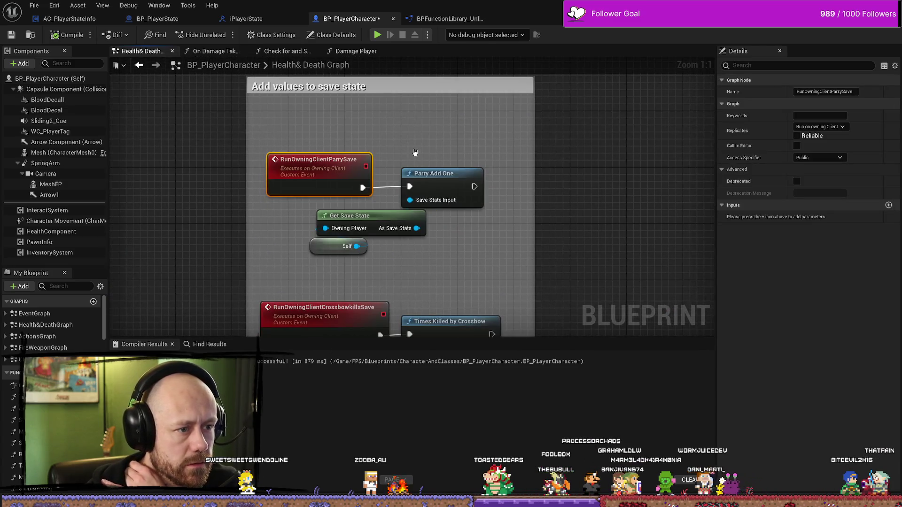
scroll(531, 166, "down", 4)
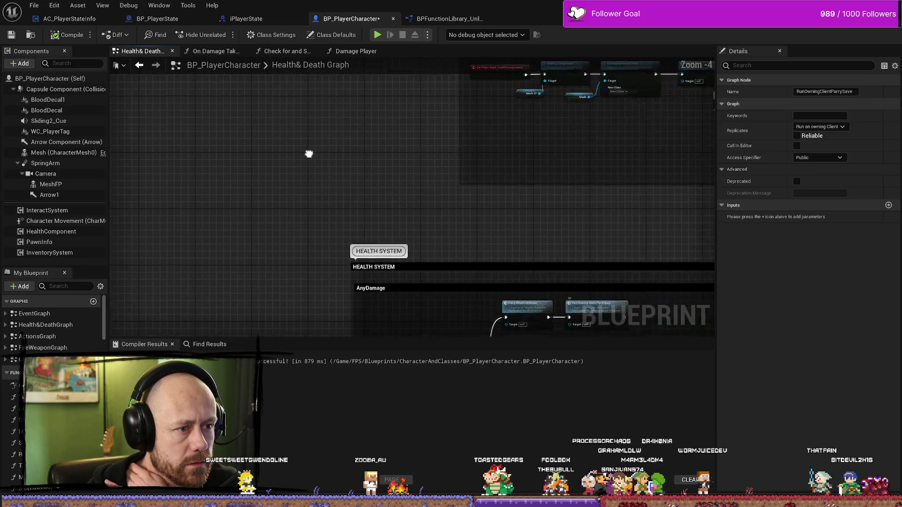
left_click_drag(590, 181, 572, 124)
scroll(403, 111, "up", 3)
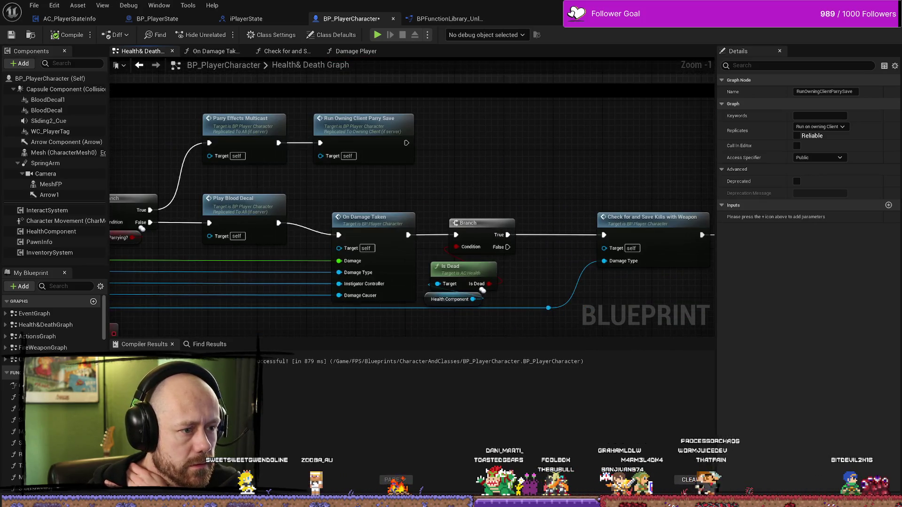
left_click_drag(404, 111, 563, 111)
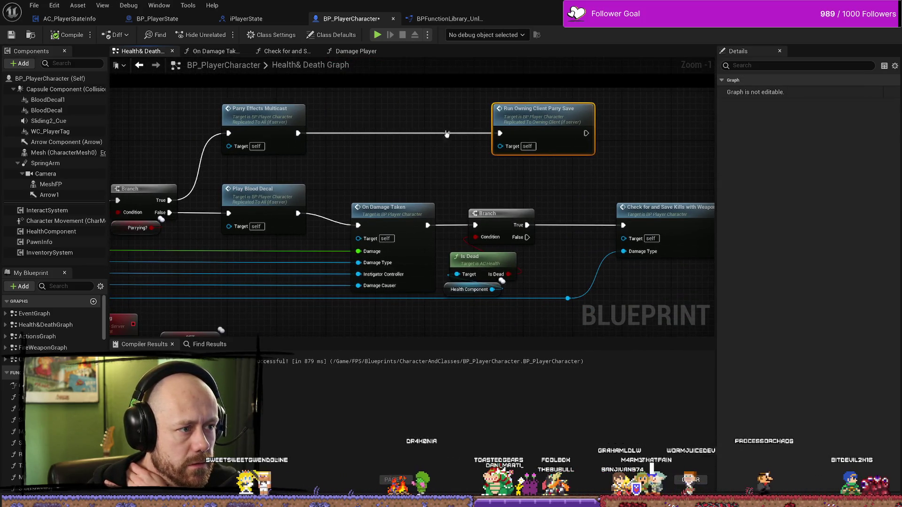
- Paste the Is ABot and Player State nodes and add a Branch driven by Is ABot
left_click(376, 157)
key("ctrl+v")
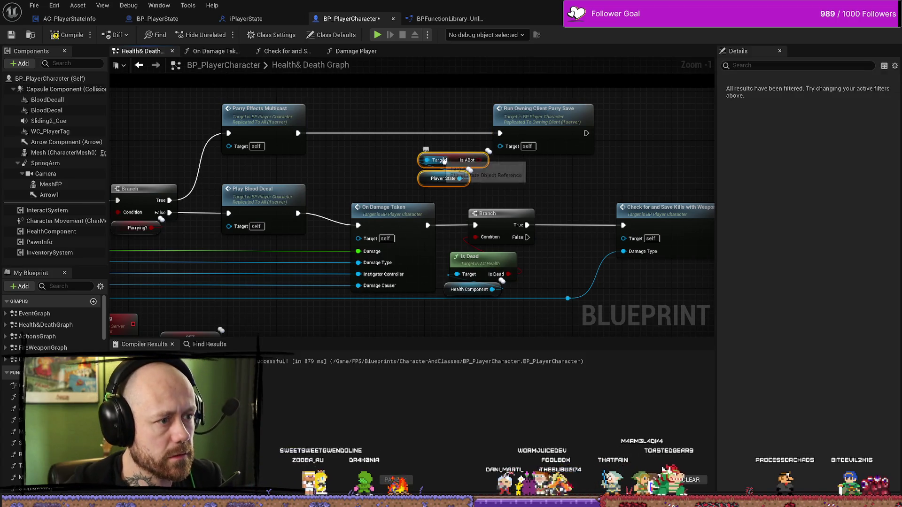
left_click_drag(481, 161, 375, 160)
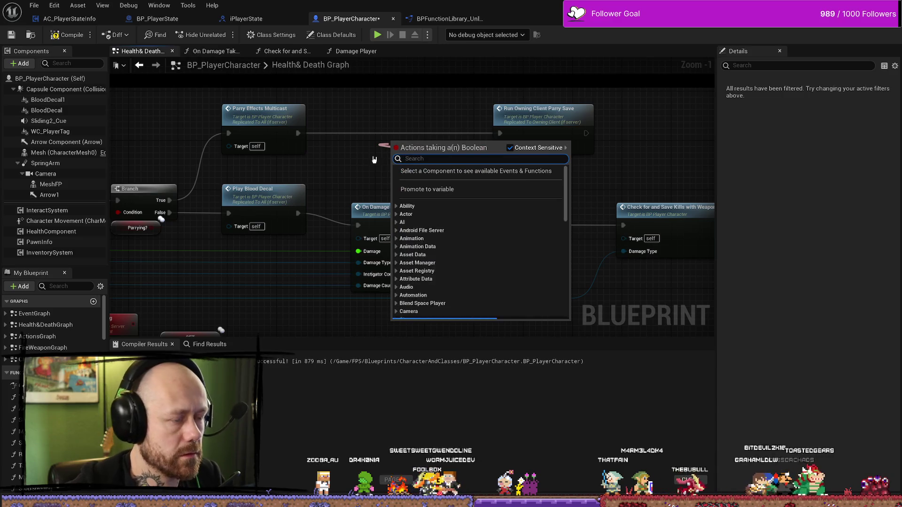
type("branch")
key("Return")
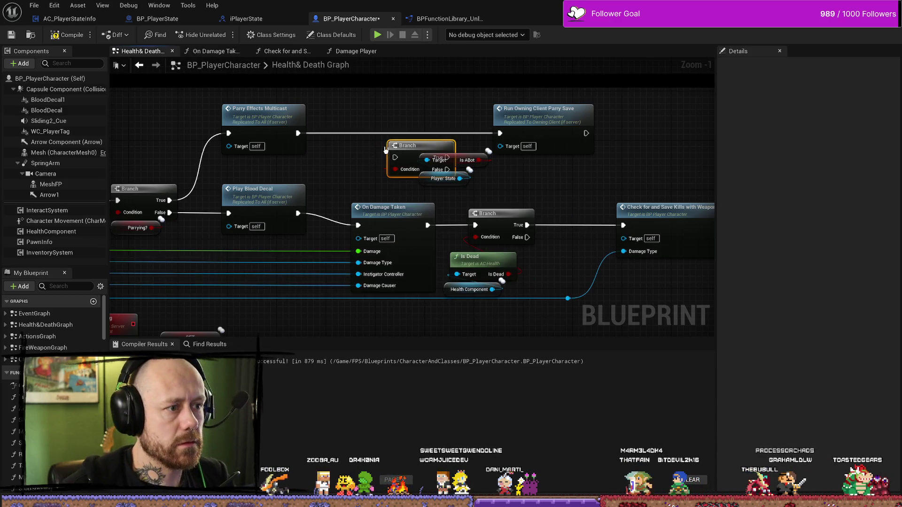
- Wire Parry Effects Multicast into the Branch and arrange it with its condition nodes
mouse_move(297, 133)
left_mouse_down()
mouse_move(395, 157)
mouse_move(407, 110)
left_mouse_up()
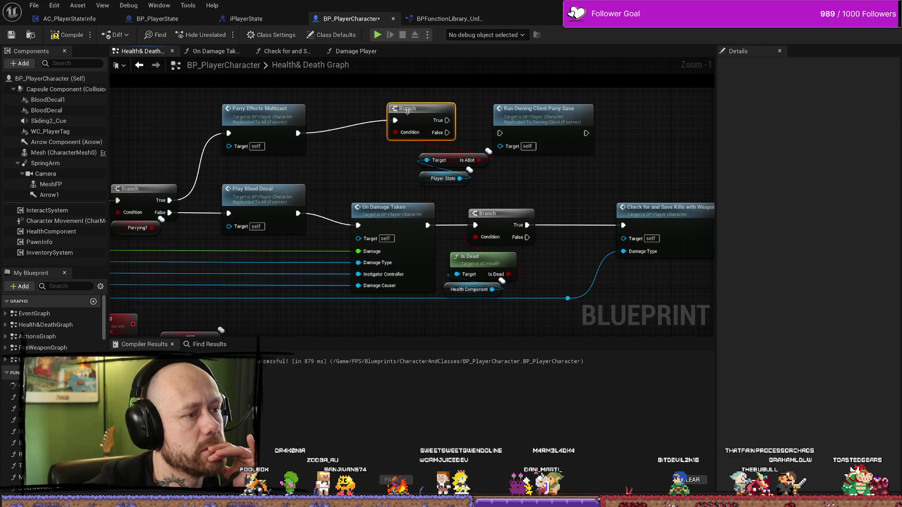
mouse_move(475, 187)
left_mouse_down()
mouse_move(418, 154)
mouse_move(363, 166)
left_mouse_up()
left_click(423, 107, "ctrl")
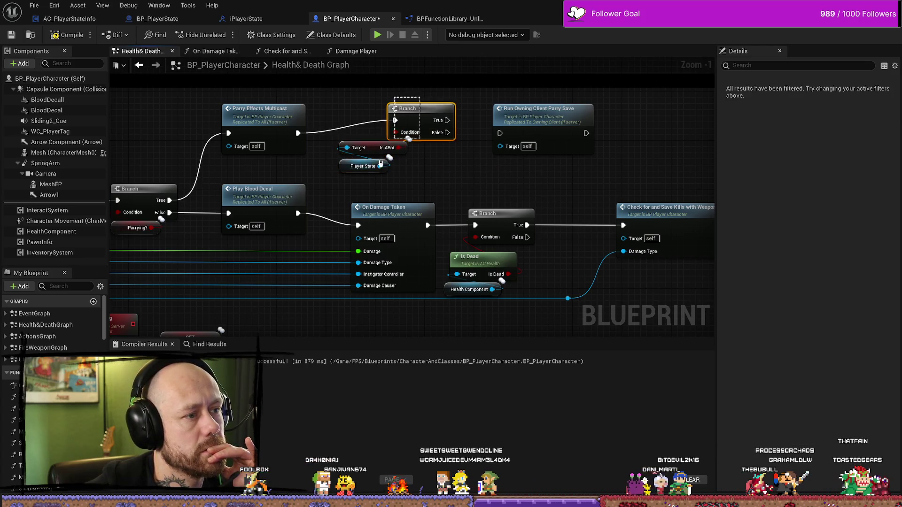
mouse_move(423, 108)
left_mouse_down()
mouse_move(423, 120)
mouse_move(500, 133)
left_mouse_up()
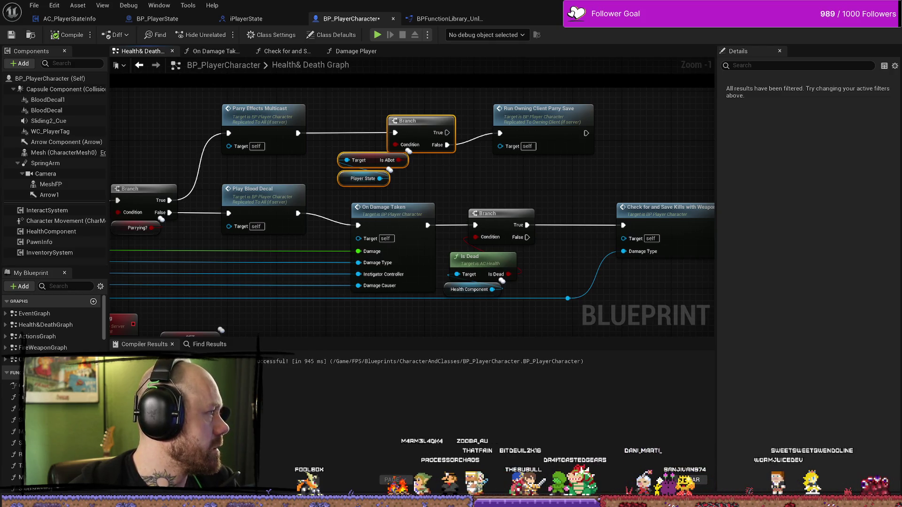
mouse_move(509, 179)
left_mouse_down()
mouse_move(476, 181)
mouse_move(518, 204)
left_mouse_up()
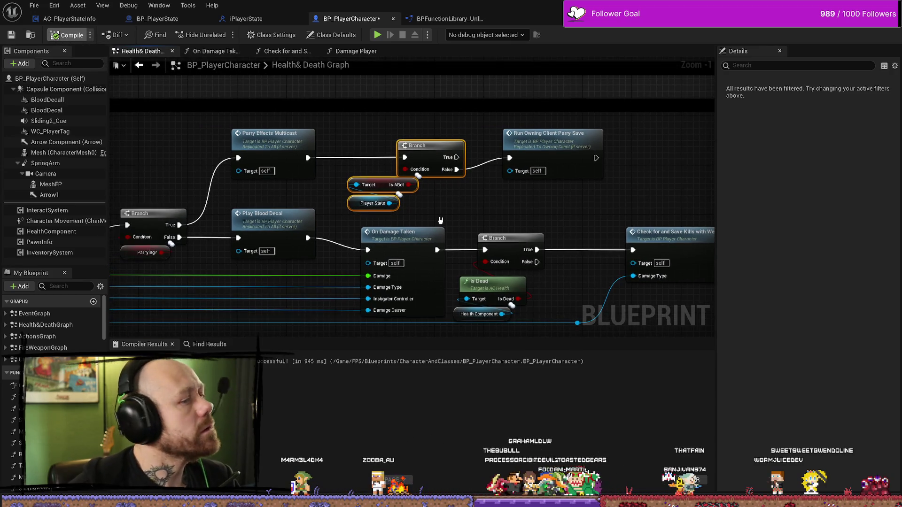
- Frame the Damage Player graph's Add Kill section with its Team Kill and Headshot inputs
left_click(519, 136, "ctrl")
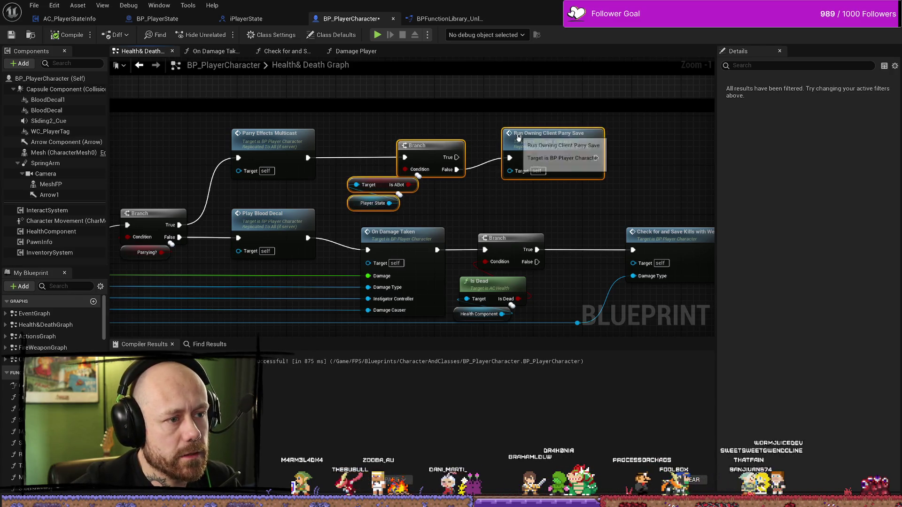
scroll(598, 145, "down", 5)
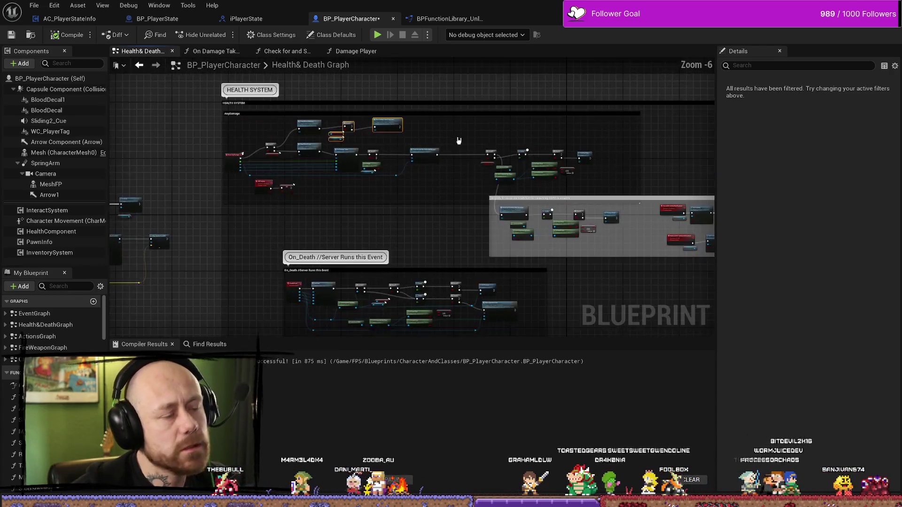
scroll(459, 140, "up", 2)
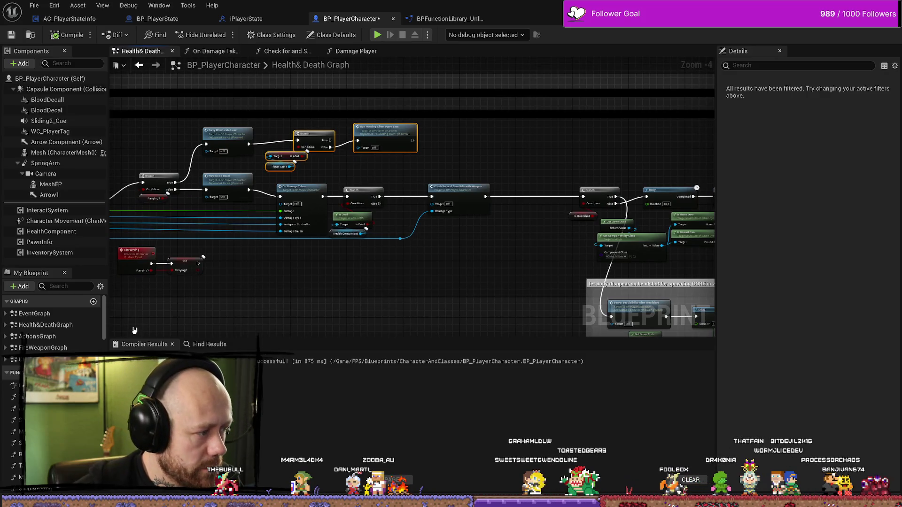
left_click(363, 52)
scroll(527, 92, "up", 2)
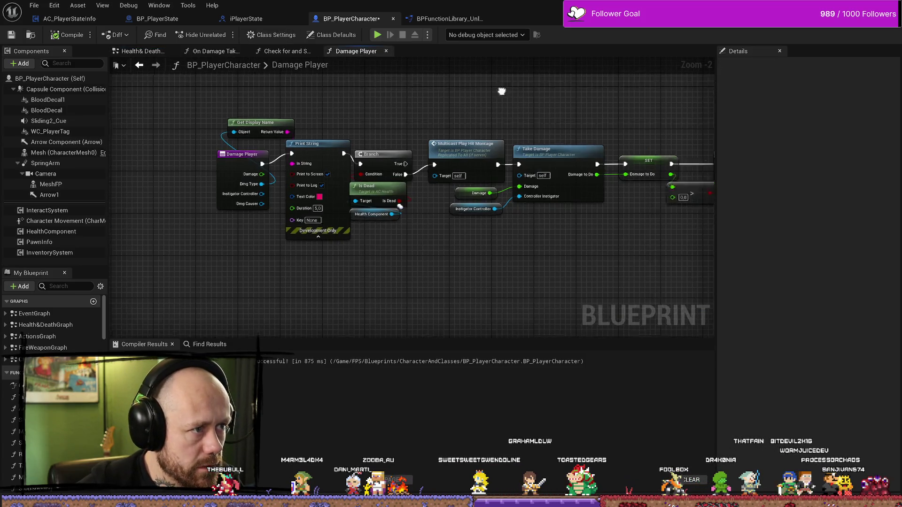
left_click_drag(265, 97, 263, 230)
scroll(265, 141, "up", 3)
scroll(263, 231, "down", 1)
left_click_drag(544, 168, 371, 215)
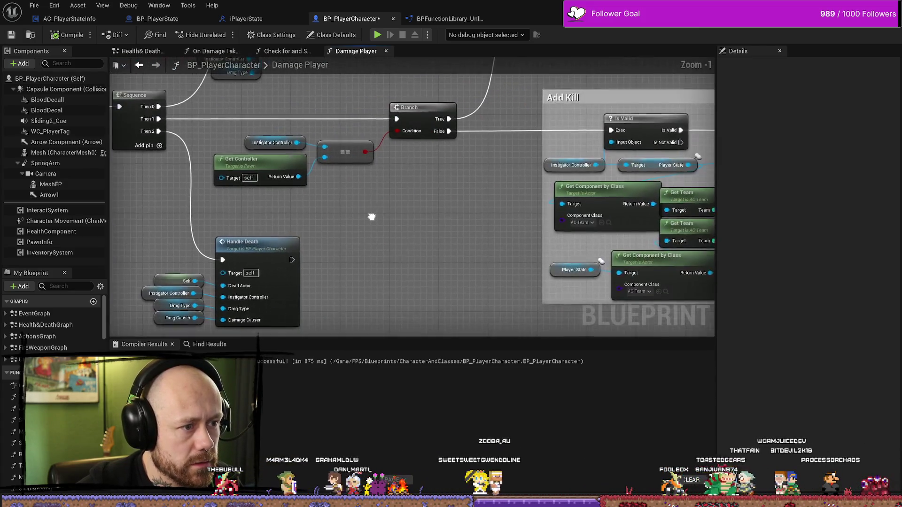
scroll(470, 183, "down", 2)
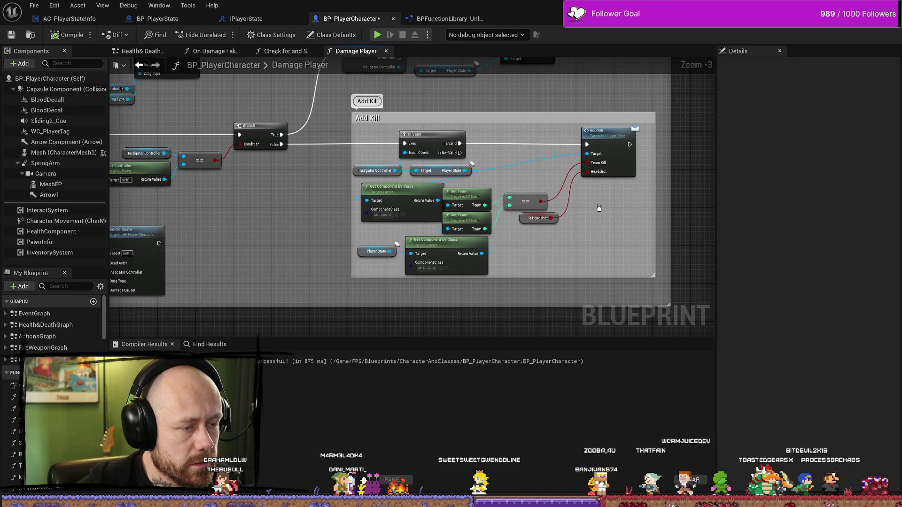
scroll(458, 123, "up", 3)
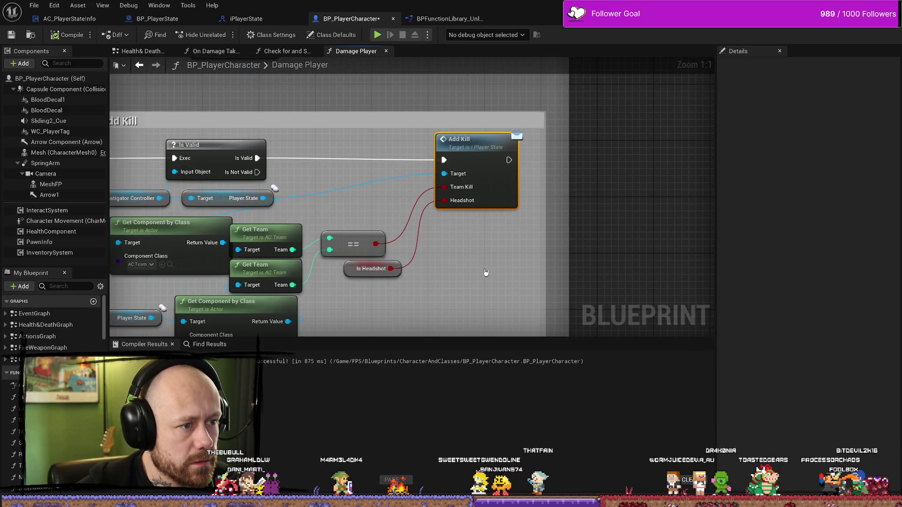
scroll(491, 273, "down", 2)
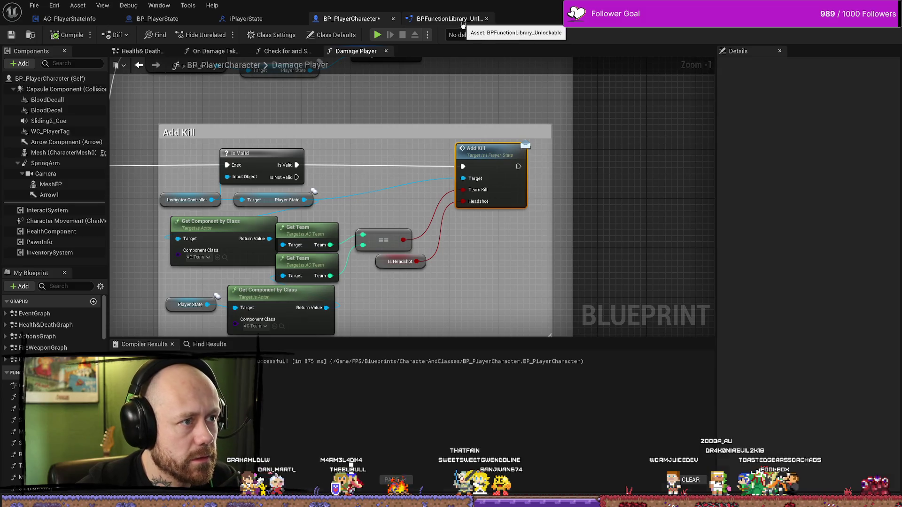
- View Is Dagger 2Unlocked in BPFunctionLibrary_Unlockable, then switch to AC_PlayerStateInfo
left_click(449, 19)
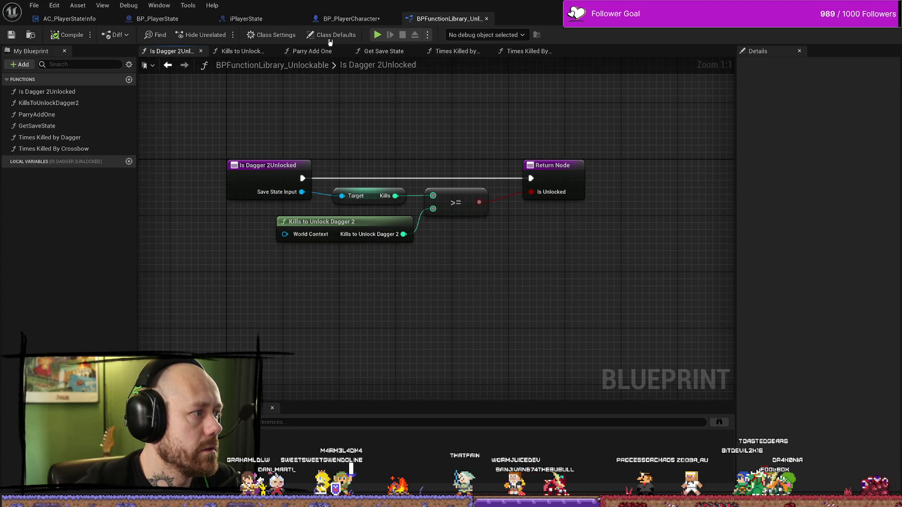
left_click(69, 18)
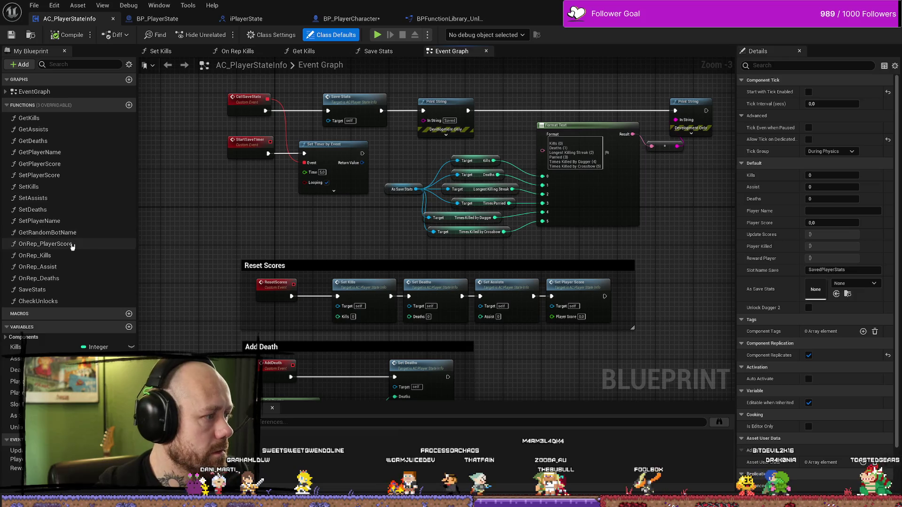
- Review the OnRep_Kills graph's Update Scores and Player Killed calls, then show the Kills variable's details
left_click(70, 256)
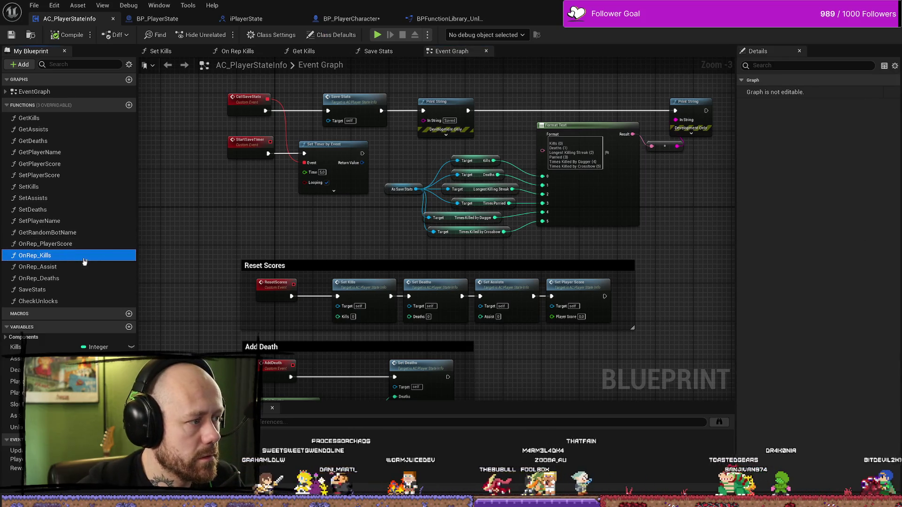
double_click(71, 256)
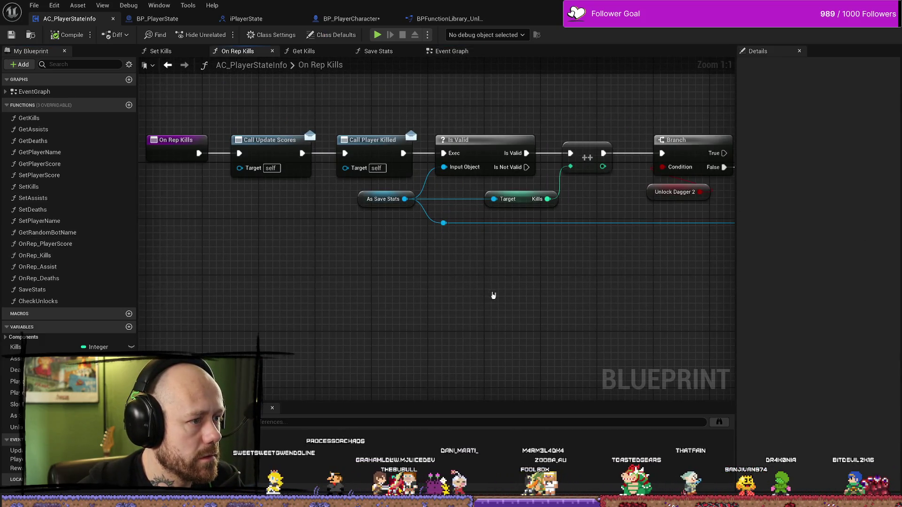
left_click_drag(490, 295, 407, 290)
left_click_drag(550, 287, 650, 294)
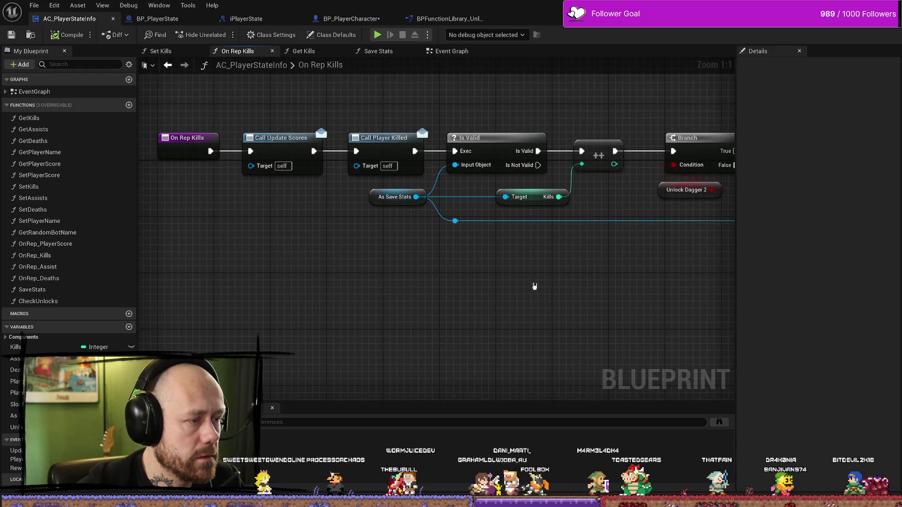
left_click(385, 155)
left_click_drag(340, 282, 351, 287)
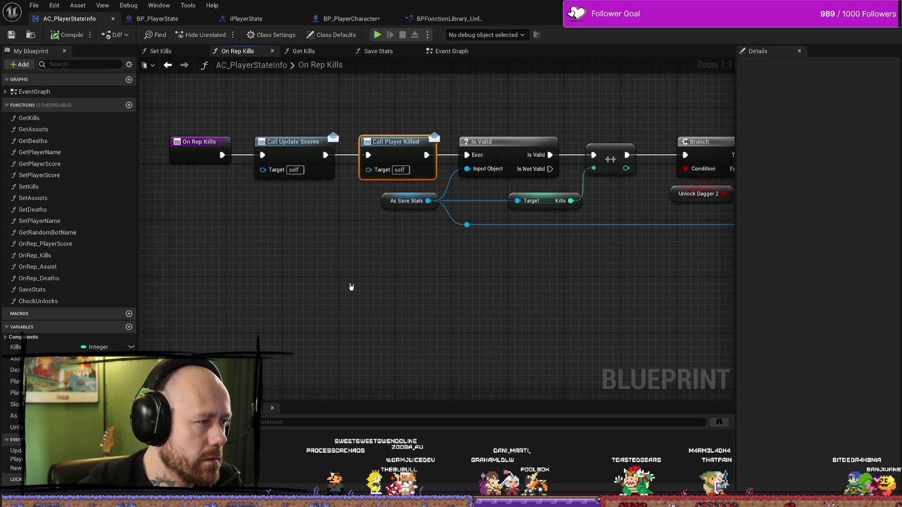
left_click(186, 146)
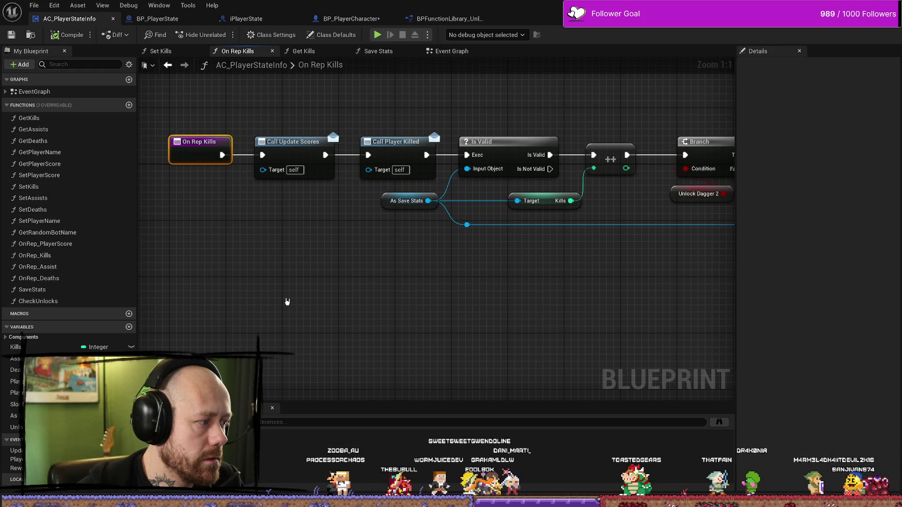
left_click(31, 350)
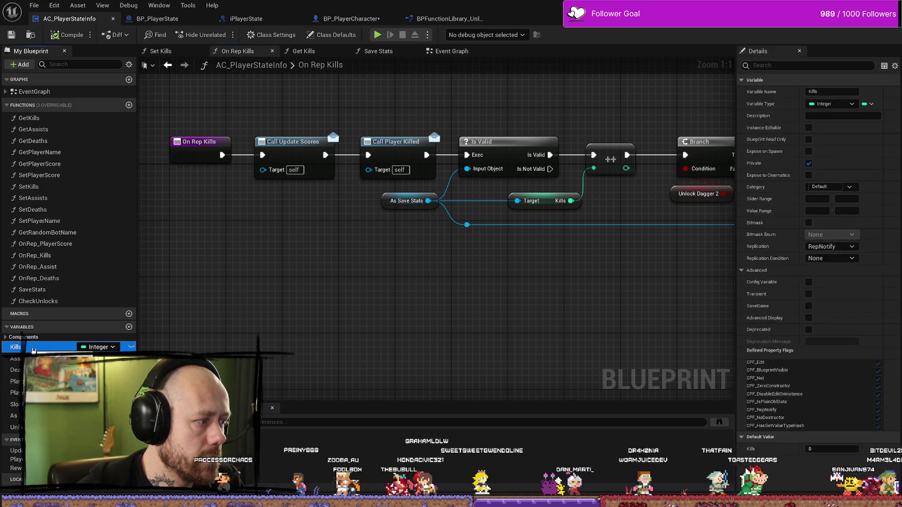
- List Kills references, inspect Get Kills, and open Set Kills with its SET w/ Notify node
key("alt+shift+f")
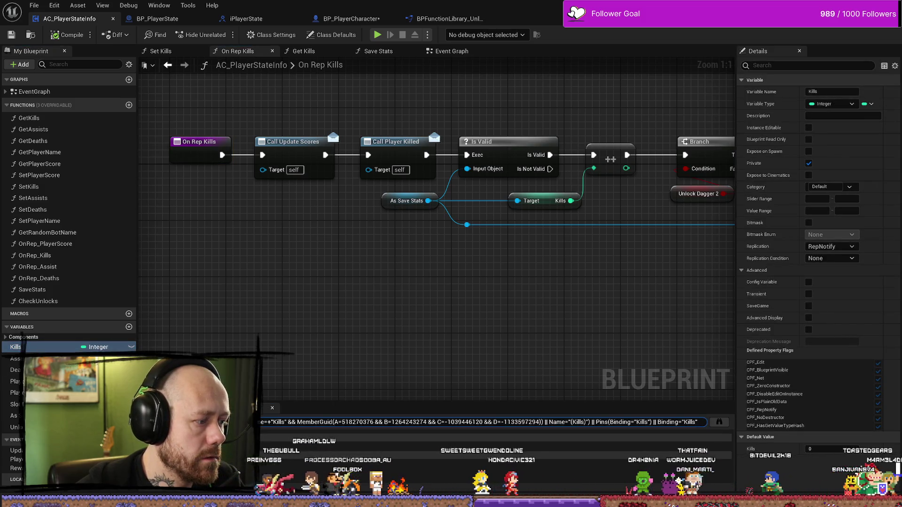
double_click(466, 447)
double_click(407, 454)
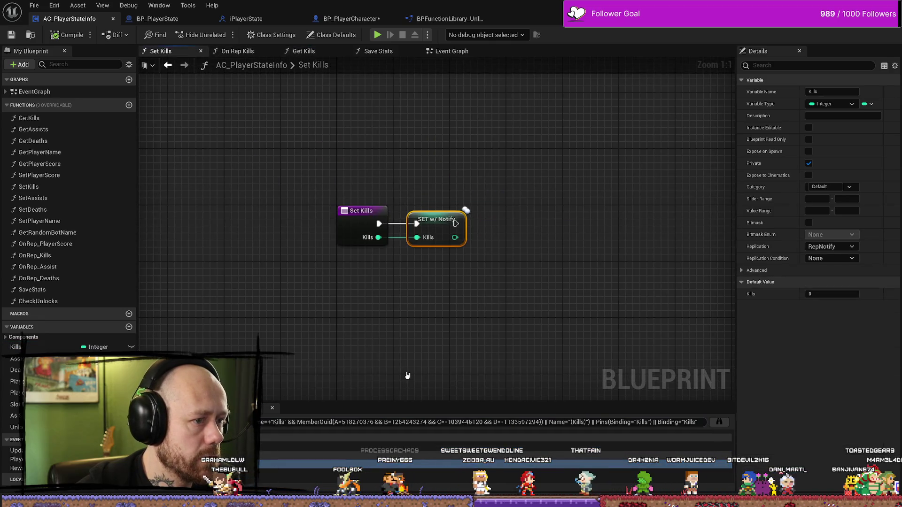
double_click(466, 447)
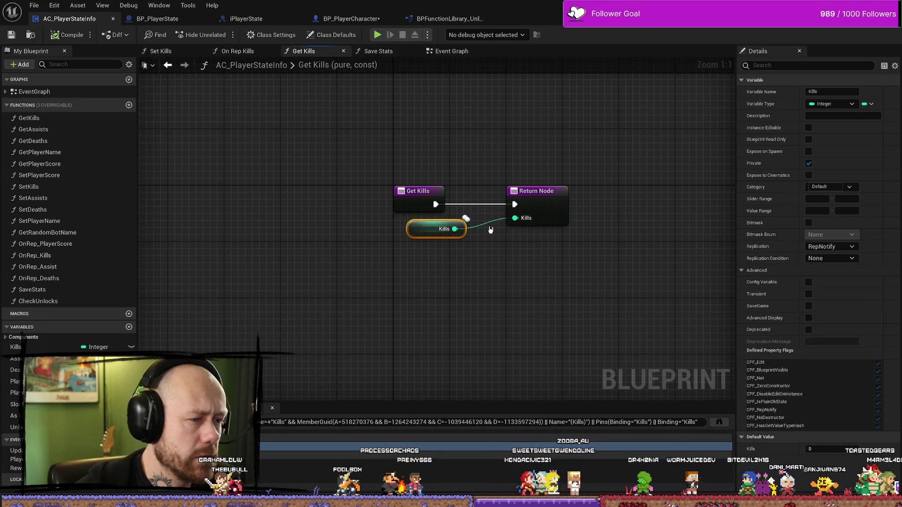
left_click_drag(552, 135, 497, 145)
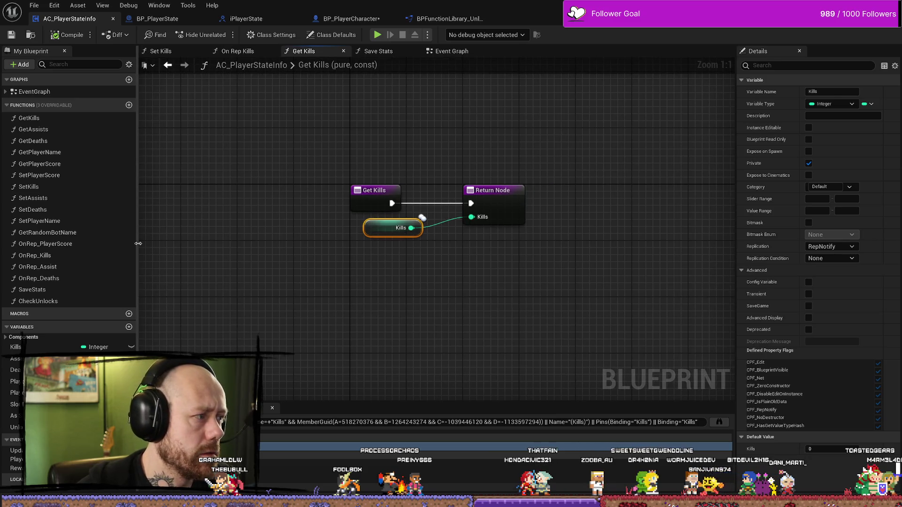
left_click(58, 119)
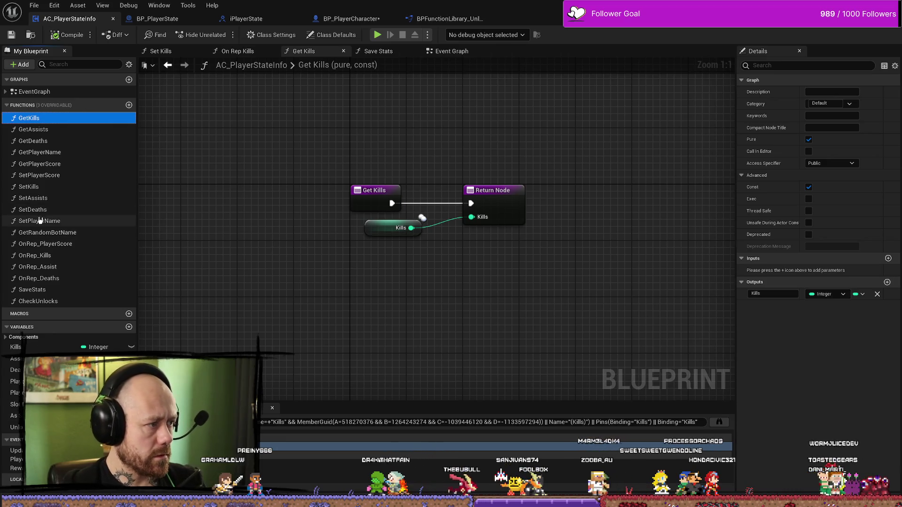
double_click(65, 186)
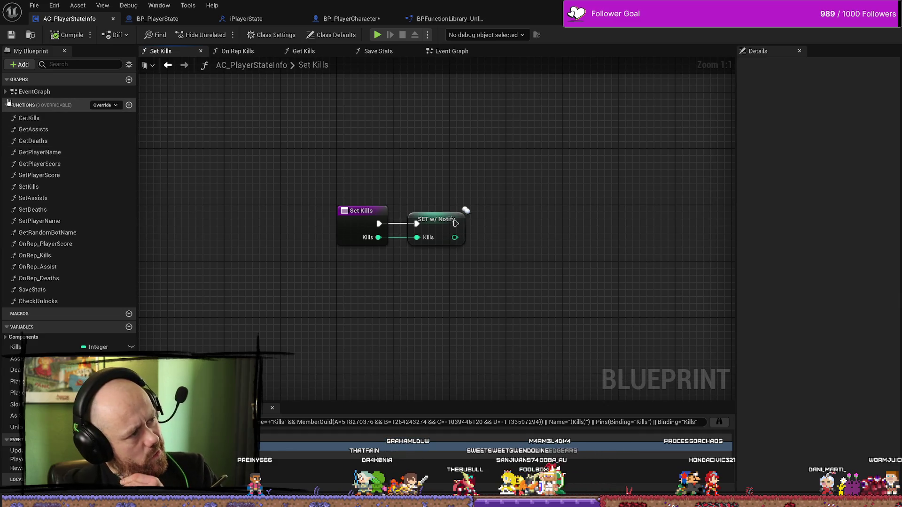
- Jump to the AddKill event and view it alongside Reset Scores and Add Death
left_click(5, 92)
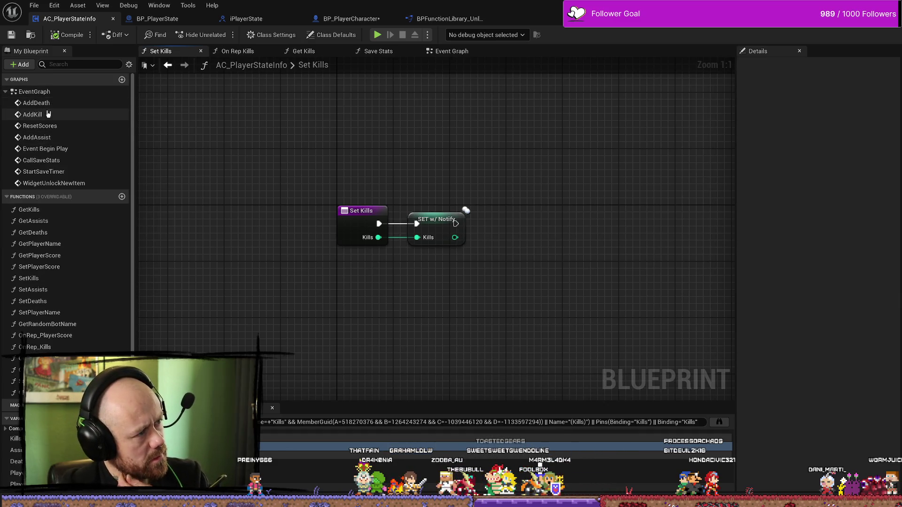
double_click(32, 115)
scroll(517, 199, "down", 2)
mouse_move(619, 199)
left_mouse_down()
mouse_move(413, 199)
mouse_move(527, 201)
left_mouse_up()
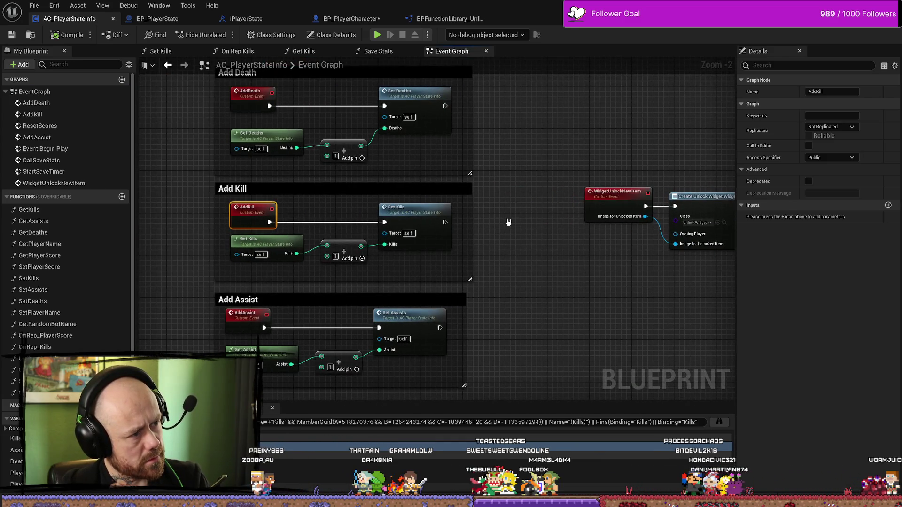
scroll(506, 218, "down", 1)
mouse_move(640, 281)
left_mouse_down()
mouse_move(423, 178)
mouse_move(540, 236)
left_mouse_up()
- Inspect the CallSaveStats and StartSaveTimer nodes and Class Settings, then reopen OnRep_Kills
scroll(423, 178, "down", 1)
left_click_drag(618, 132, 653, 219)
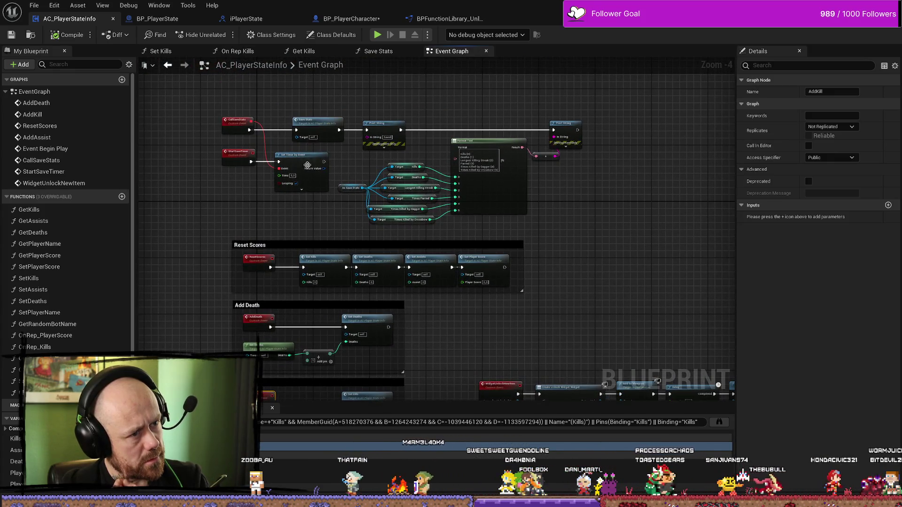
left_click_drag(203, 154, 258, 155)
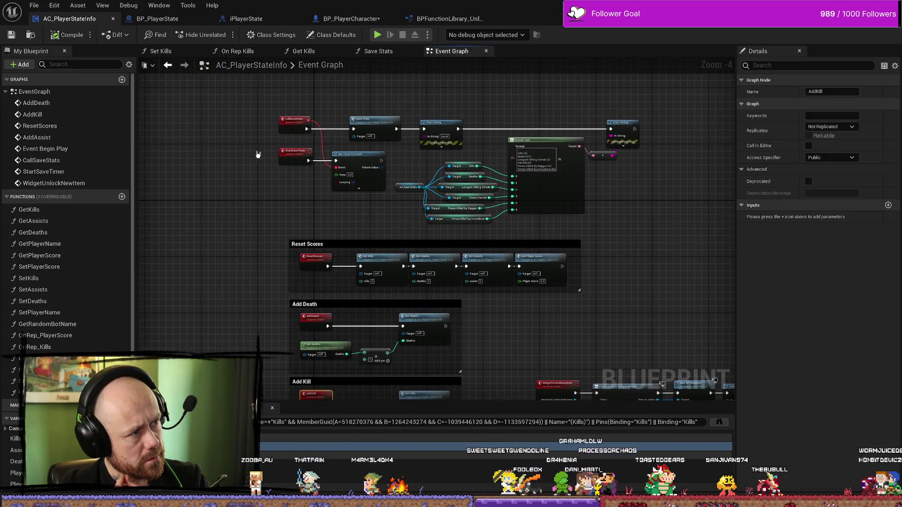
left_click(272, 35)
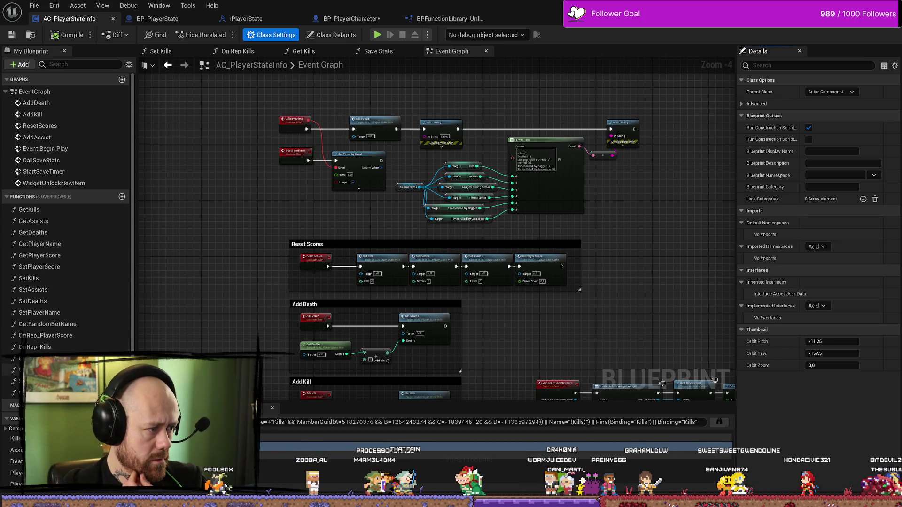
double_click(35, 348)
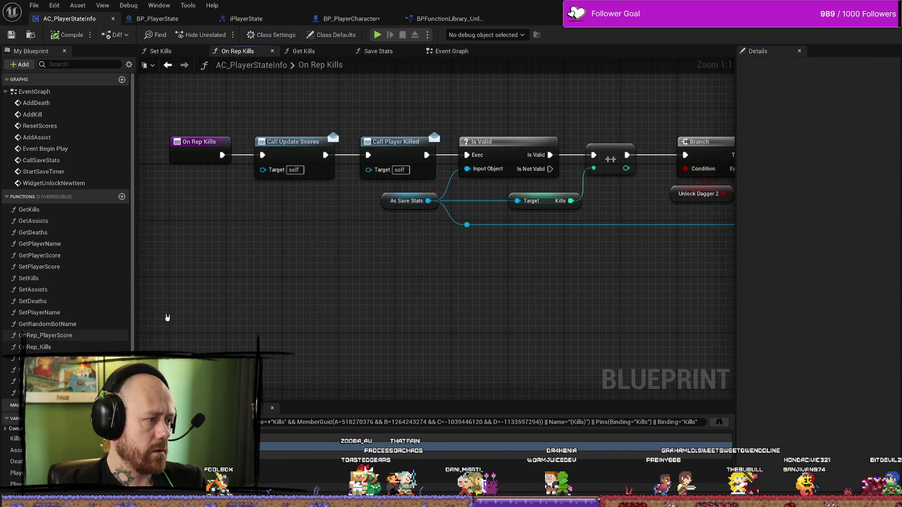
- Find uses of Call Player Killed, then search all blueprints for Kills variable references
right_click(466, 185)
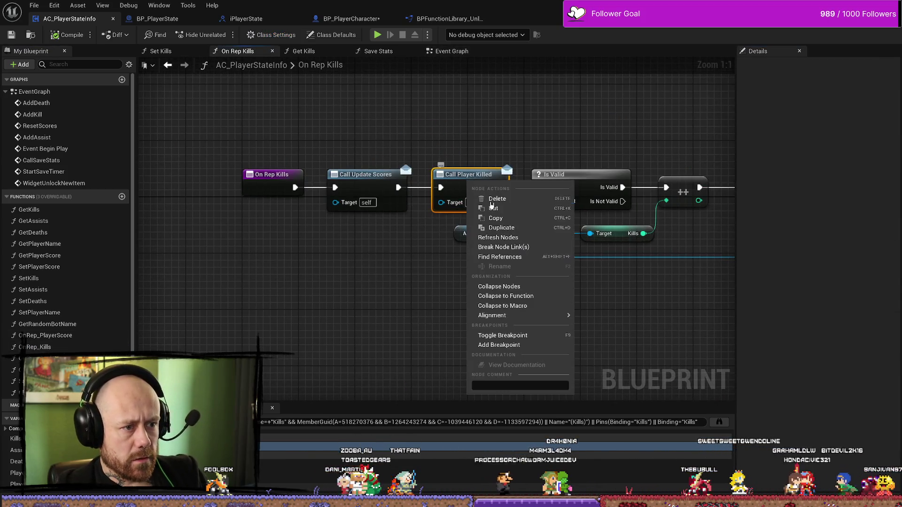
left_click(512, 258)
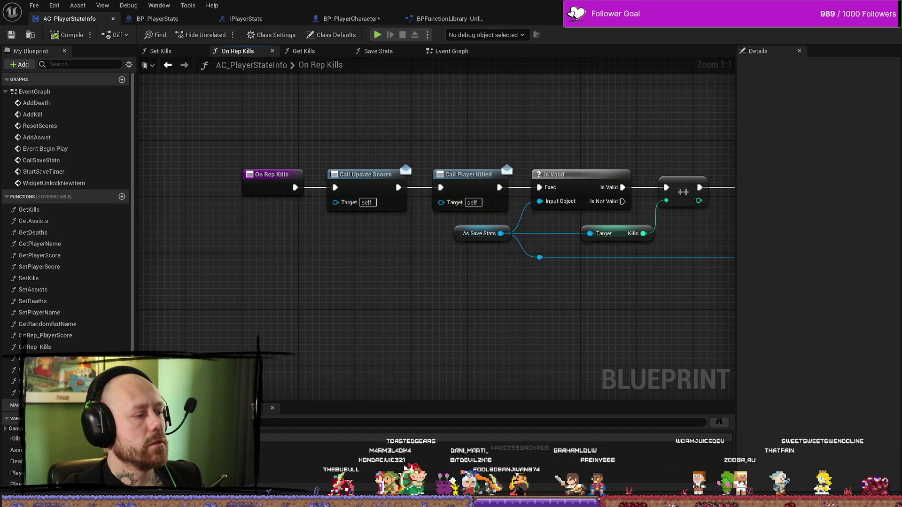
left_click(16, 439)
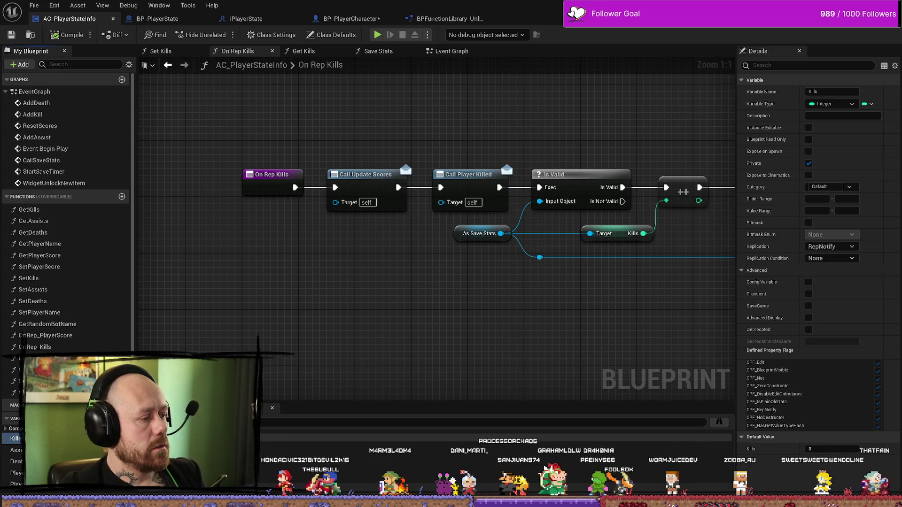
key("shift+alt+f")
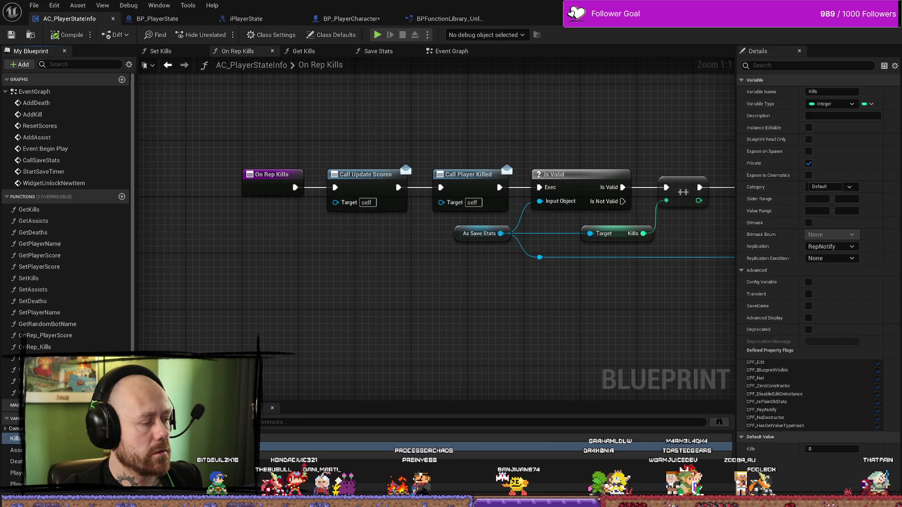
key("shift+alt+f")
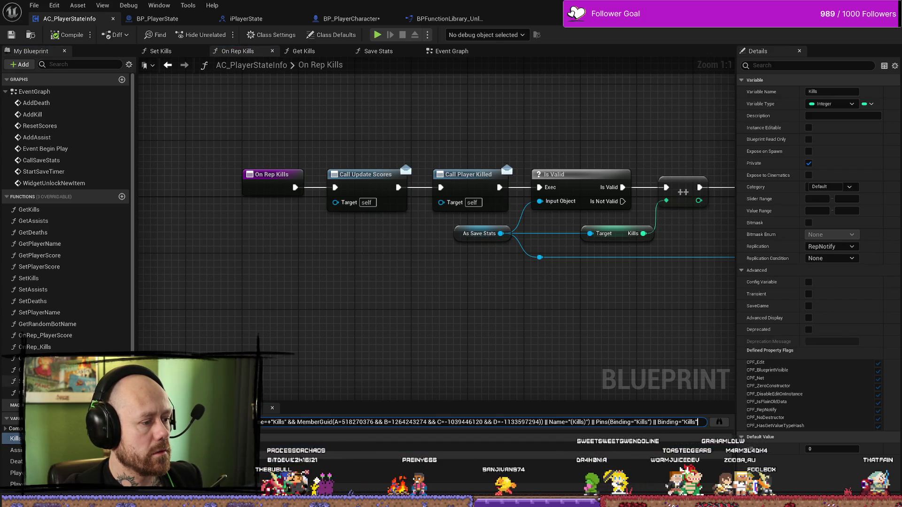
left_click(720, 422)
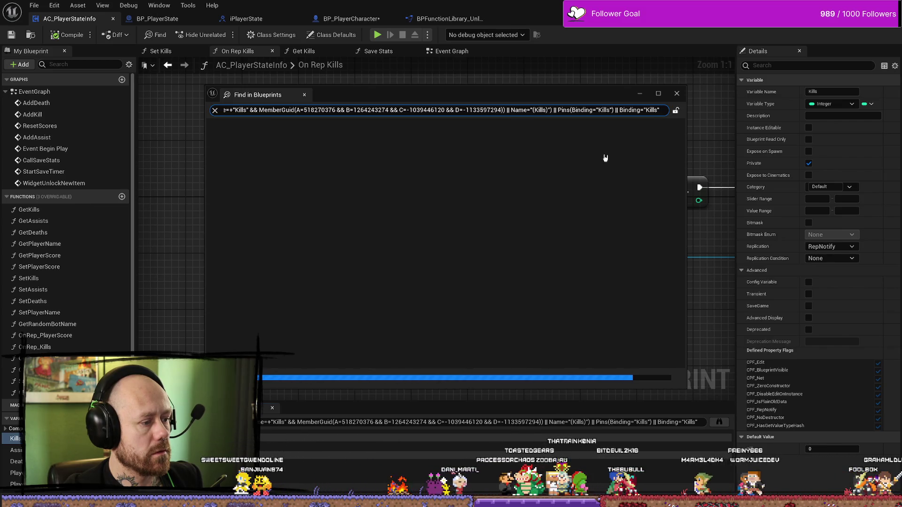
- Close the project-wide Kills search and save all modified blueprints with File > Save All
left_click(678, 94)
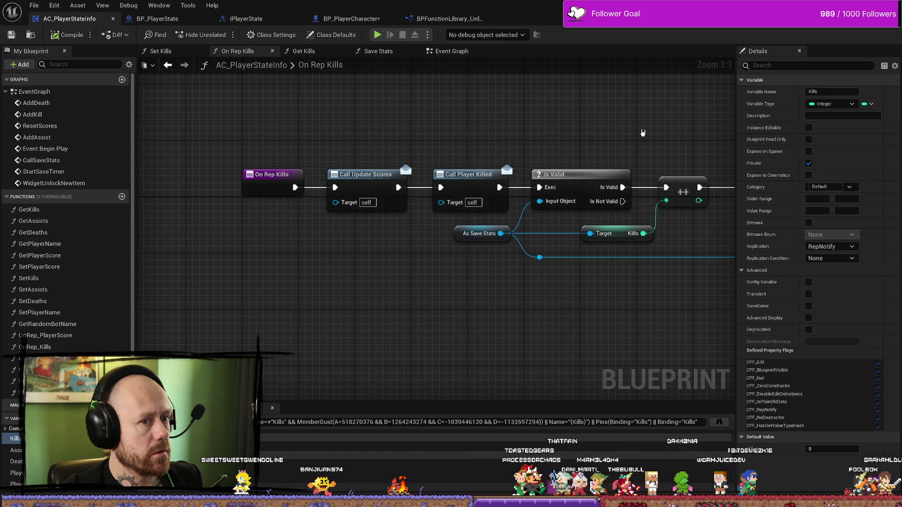
left_click(475, 174)
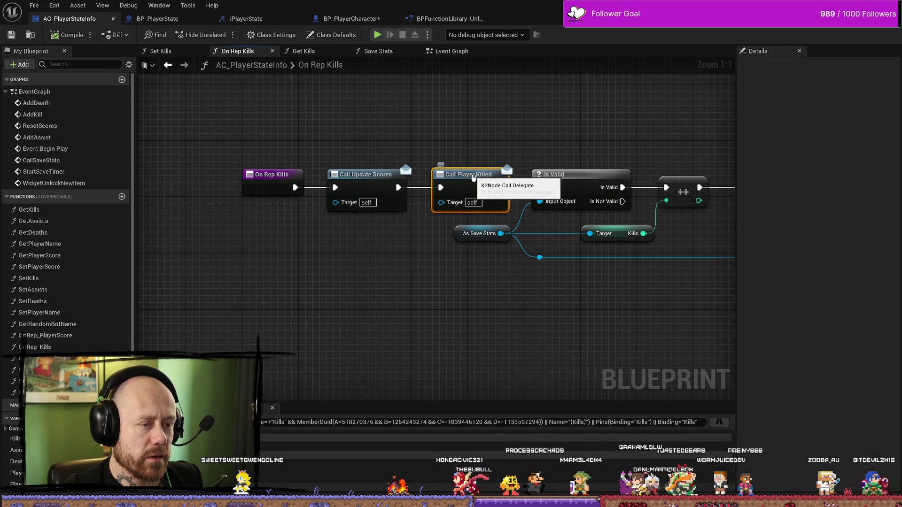
left_click_drag(521, 118, 472, 117)
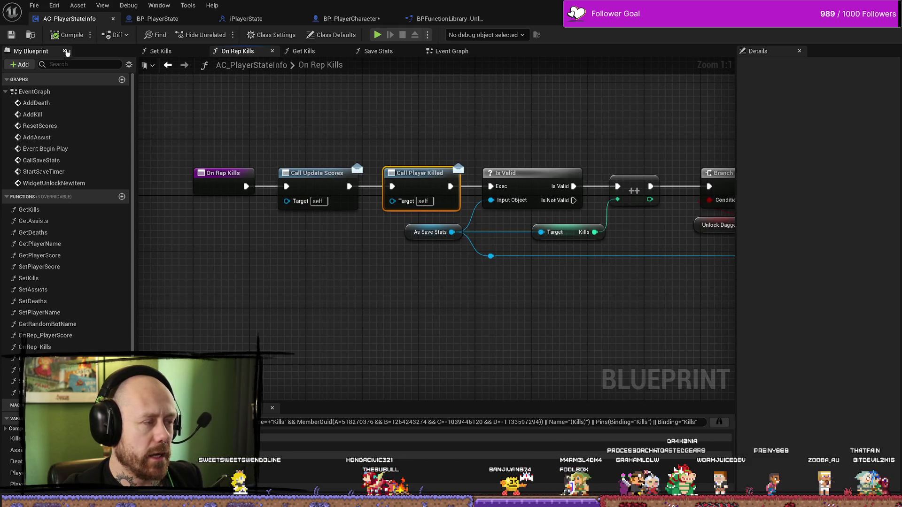
left_click(34, 6)
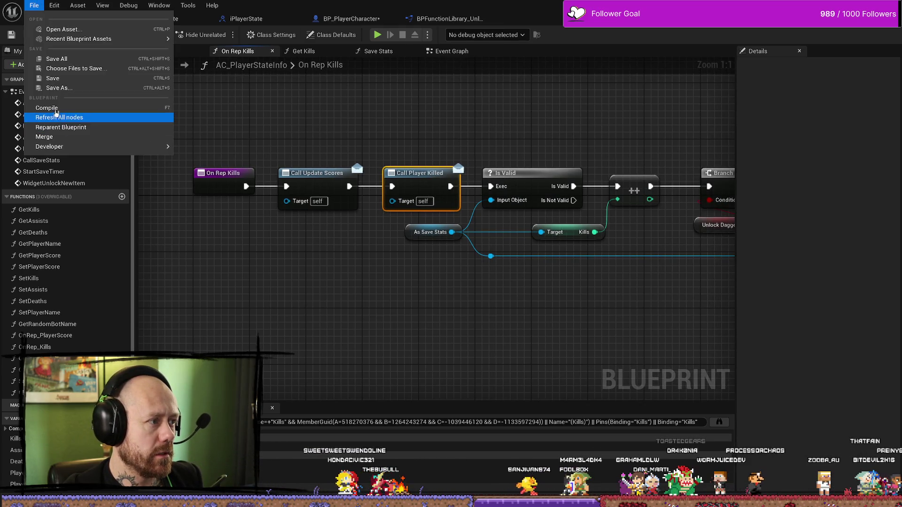
left_click(54, 59)
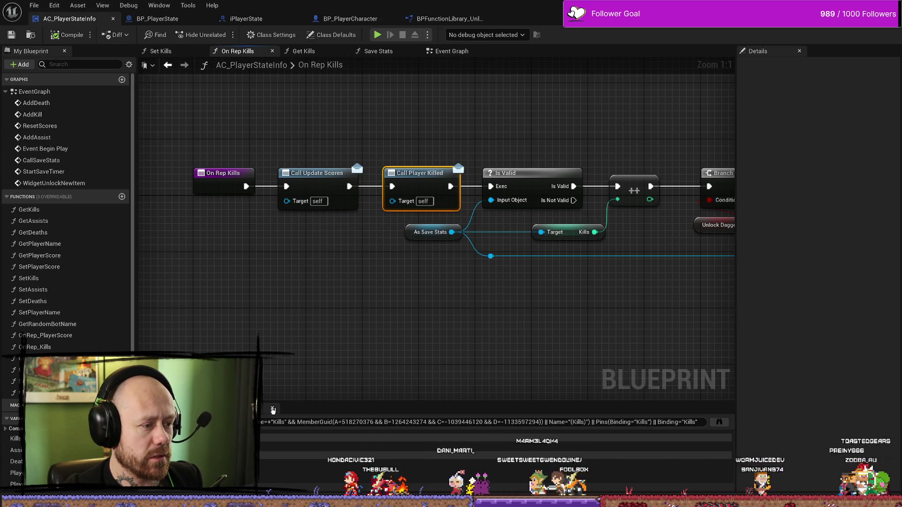
- List references to the Kills variable again, then switch to the Epic Games Launcher
left_click_drag(315, 341, 344, 315)
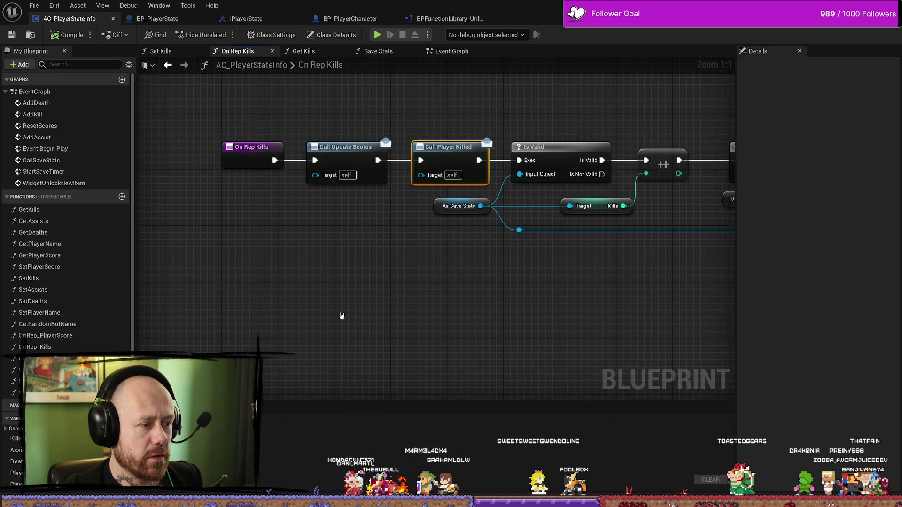
left_click(15, 439)
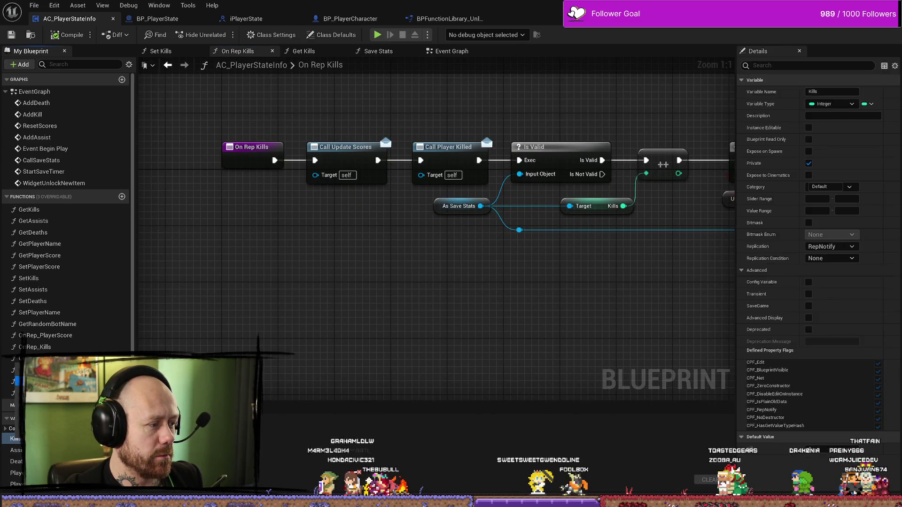
key("shift+alt+f")
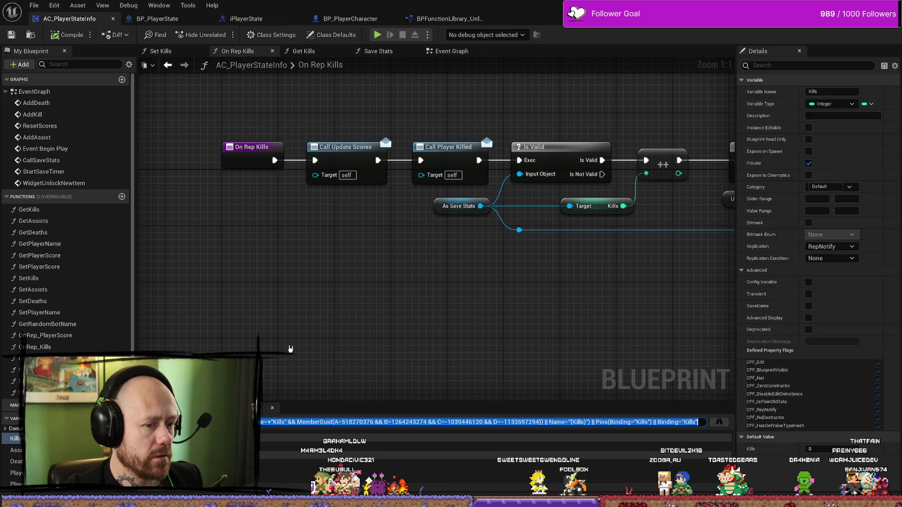
key("alt+Tab")
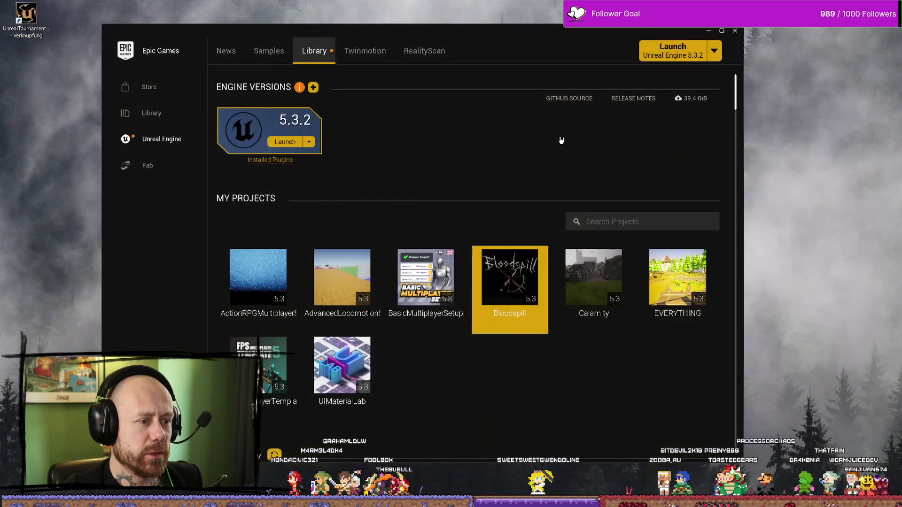
- Launch the Bloodspill project and look around the Deathmatch_RuinedVillage level
key("Return")
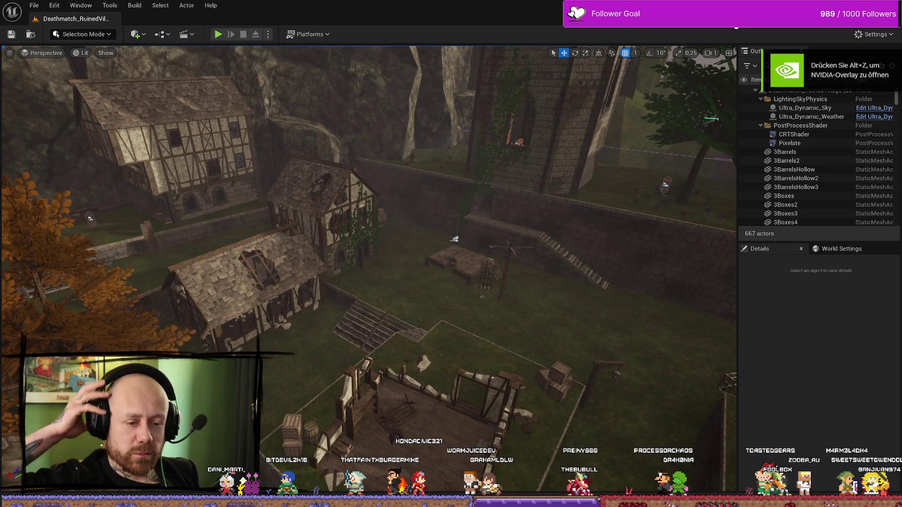
mouse_move(430, 212)
left_mouse_down()
mouse_move(451, 211)
mouse_move(430, 212)
left_mouse_up()
key("ctrl+space")
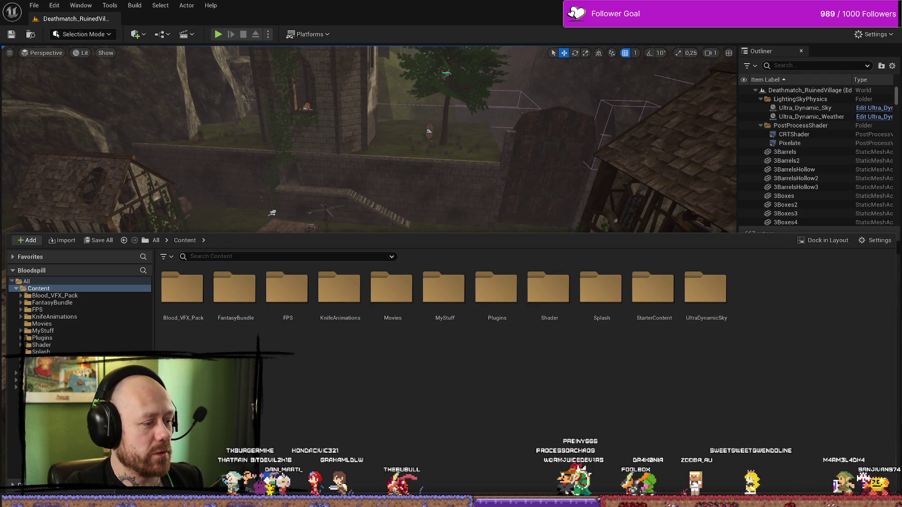
- Search the Content Drawer for 'state' and open the AC_PlayerStateInfo blueprint
left_click_drag(286, 182, 261, 124)
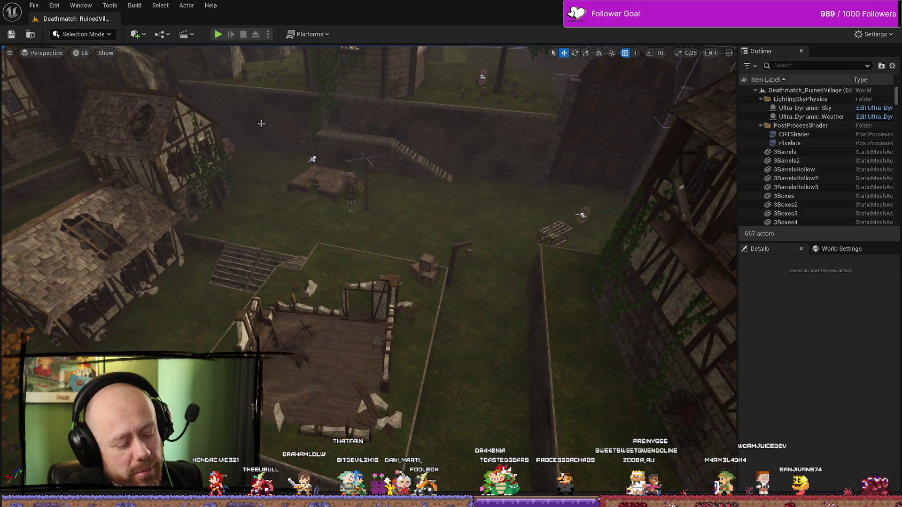
key("ctrl+space")
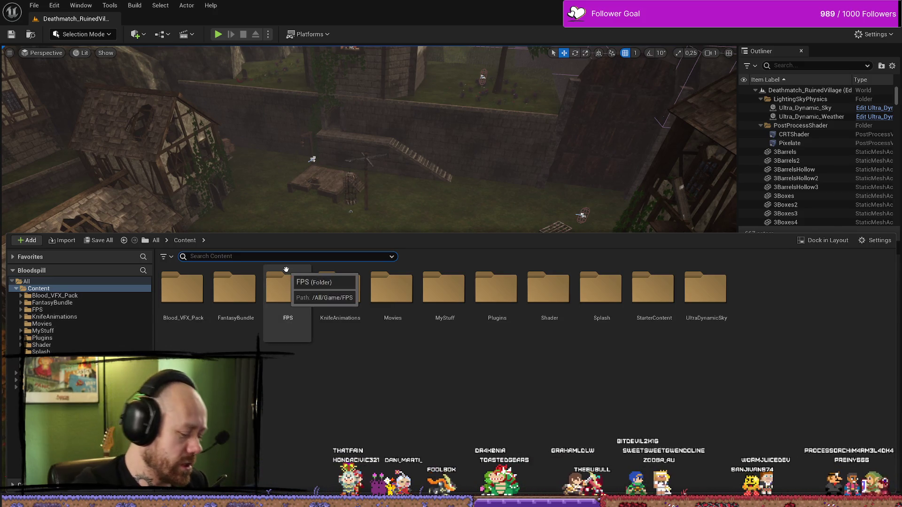
type("sa")
key("BackSpace")
type("tate")
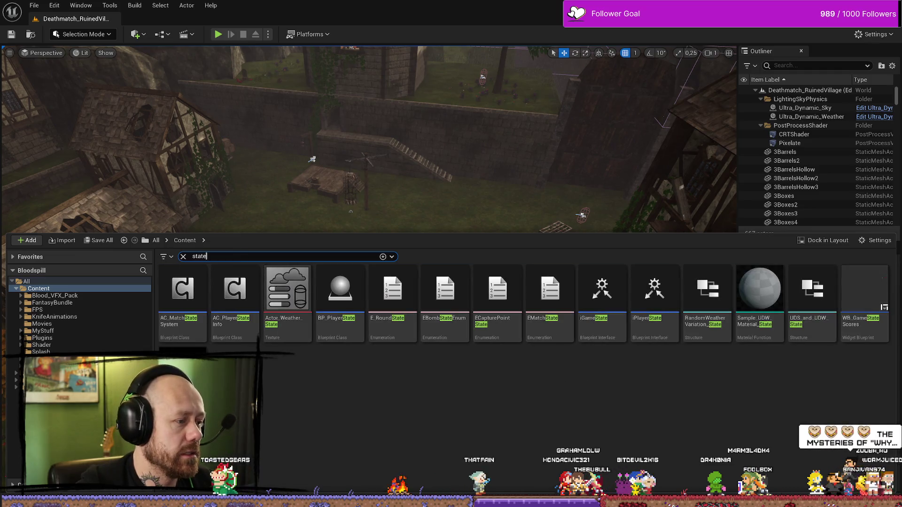
double_click(247, 292)
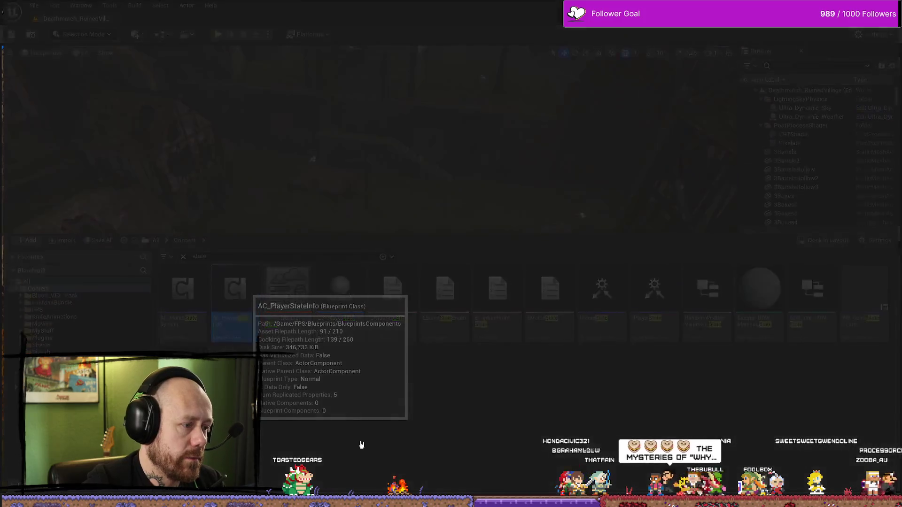
- Open BP_PlayerState, then search 'character' and open BP_PlayerCharacter from the Content Drawer
key("ctrl+space")
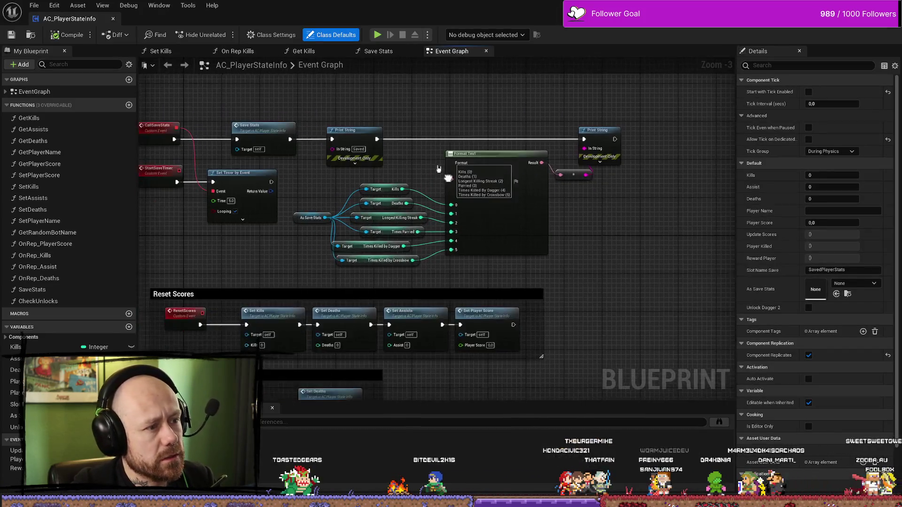
double_click(329, 284)
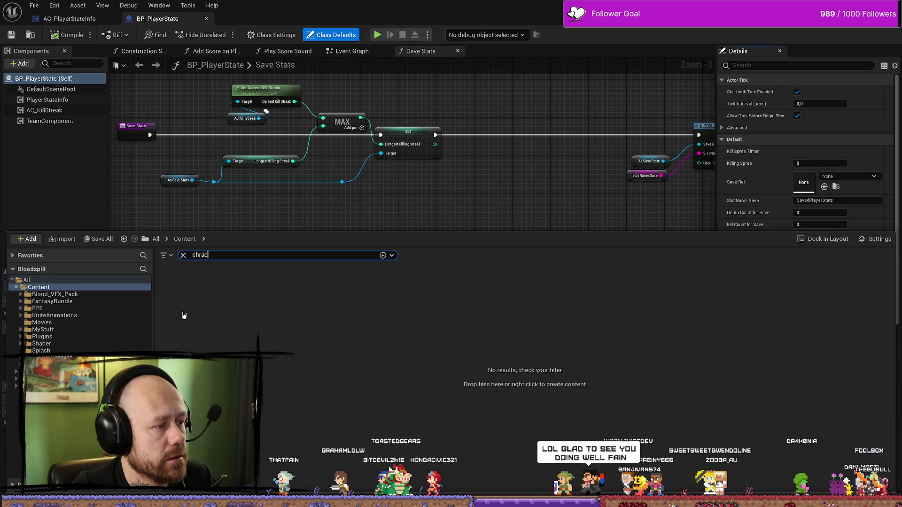
type("racter")
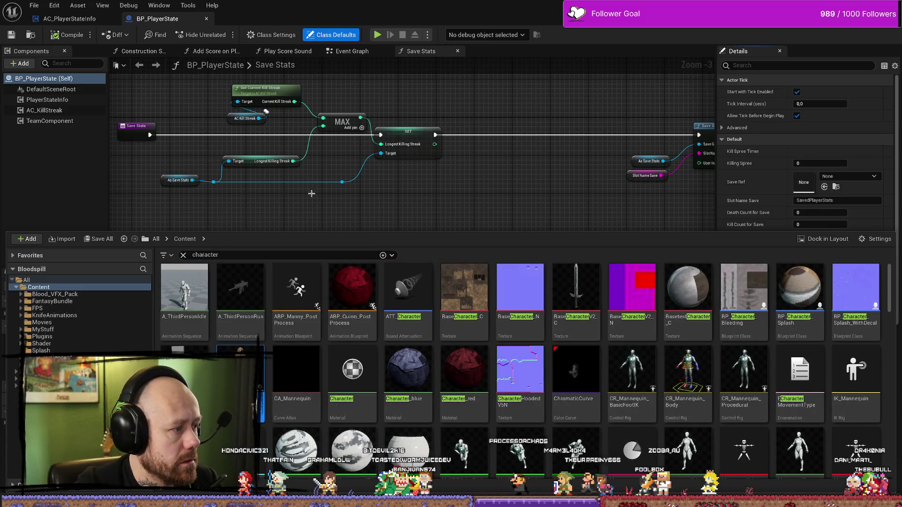
double_click(297, 292)
- Return to the AC_PlayerStateInfo tab and select its Kills variable
left_click(71, 19)
left_click(158, 19)
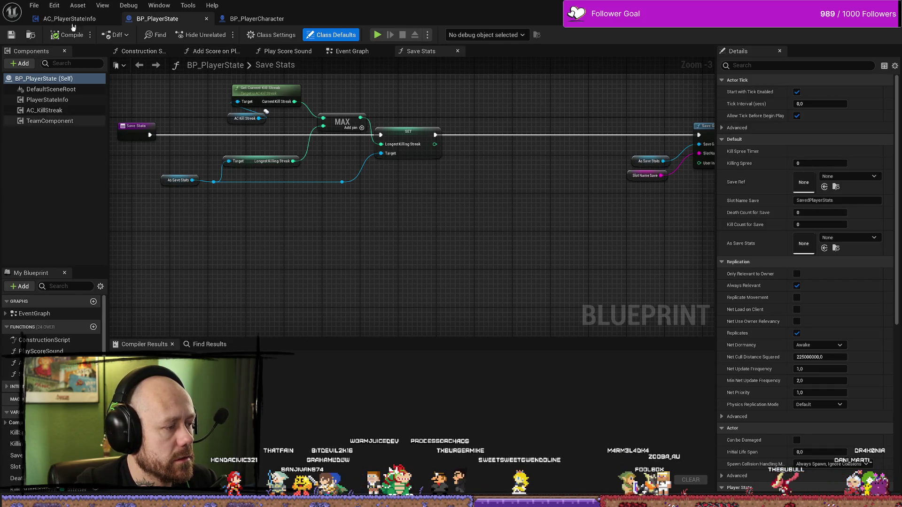
left_click(69, 19)
left_click(36, 349)
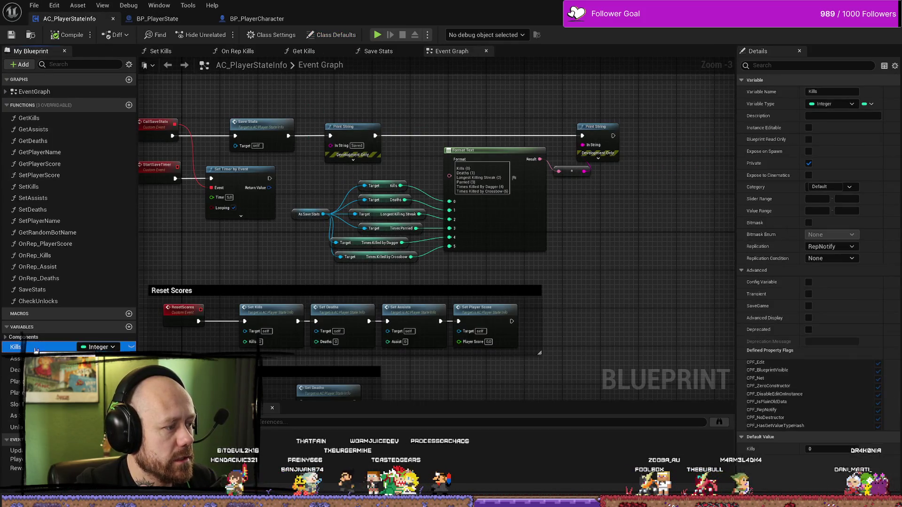
- Search all blueprints for Kills references, finding only Get Kills and Set with Notify Kills, then close the results
key("alt+shift+f")
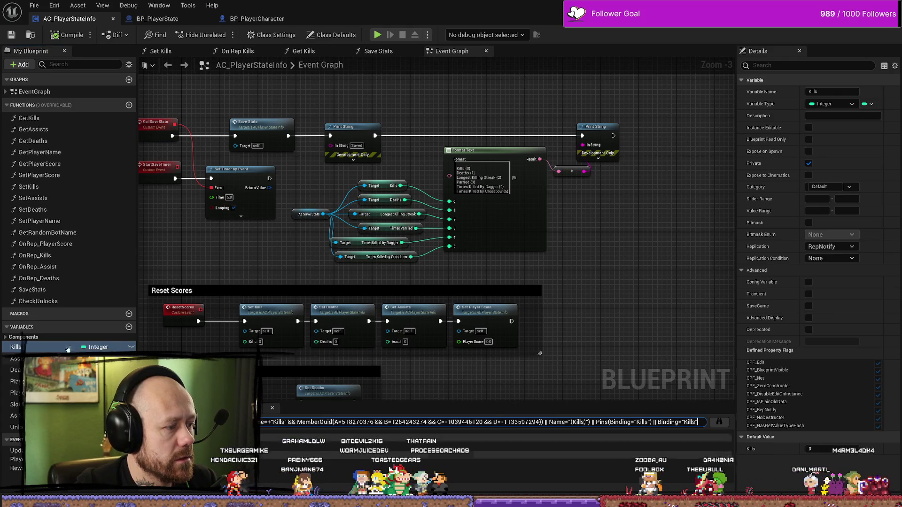
left_click(720, 422)
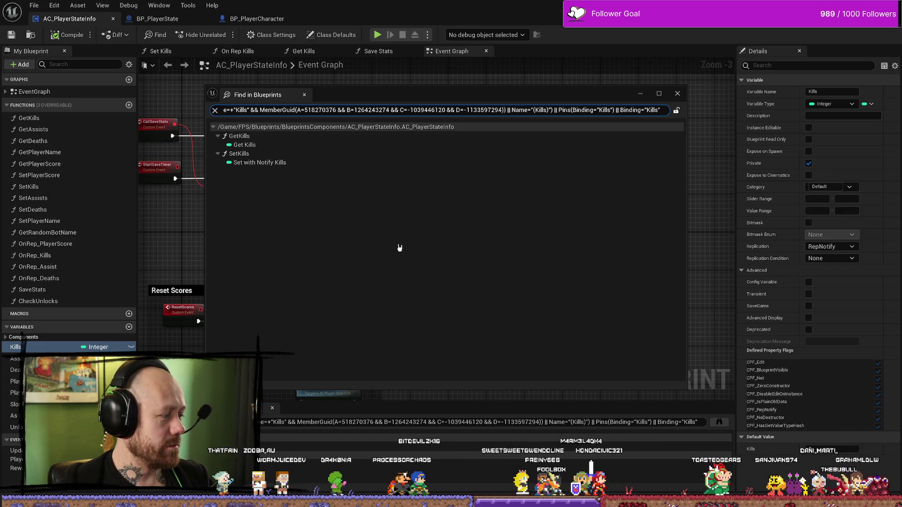
left_click(678, 93)
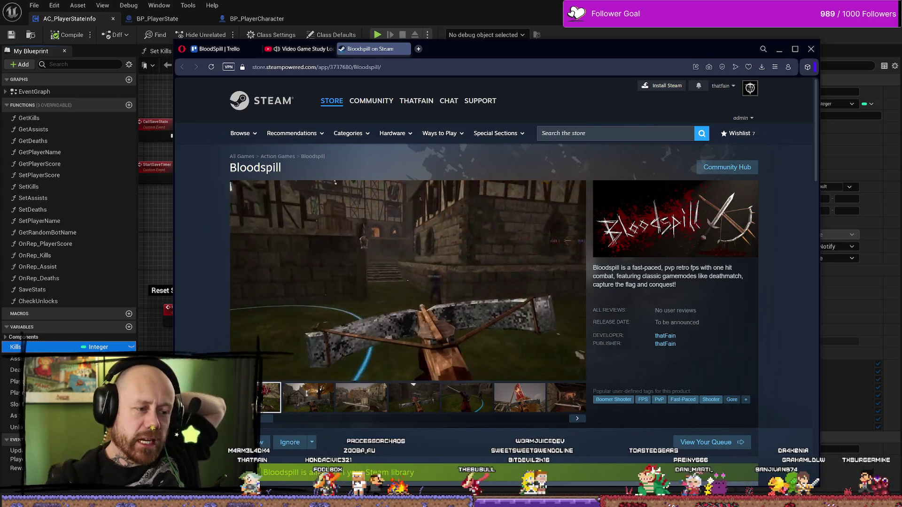
- Close the Bloodspill on Steam browser tab to return to Unreal Engine
mouse_move(522, 252)
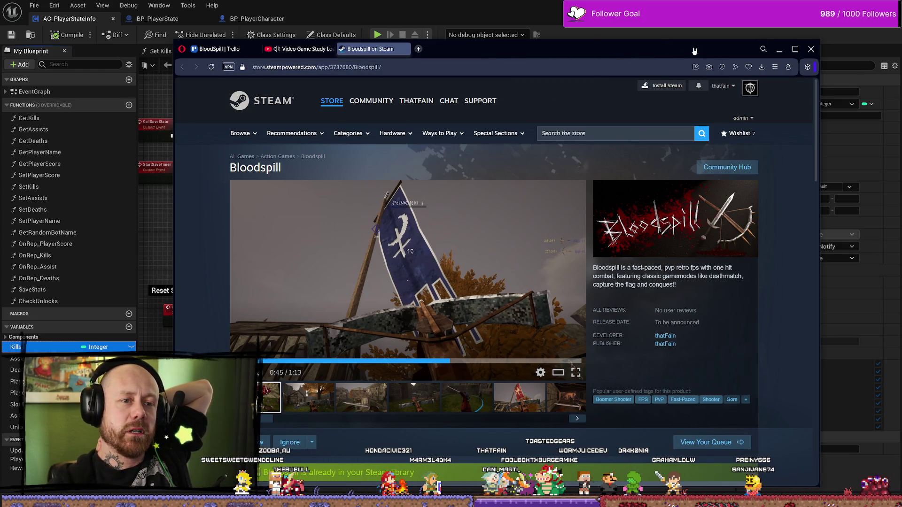
left_click(406, 49)
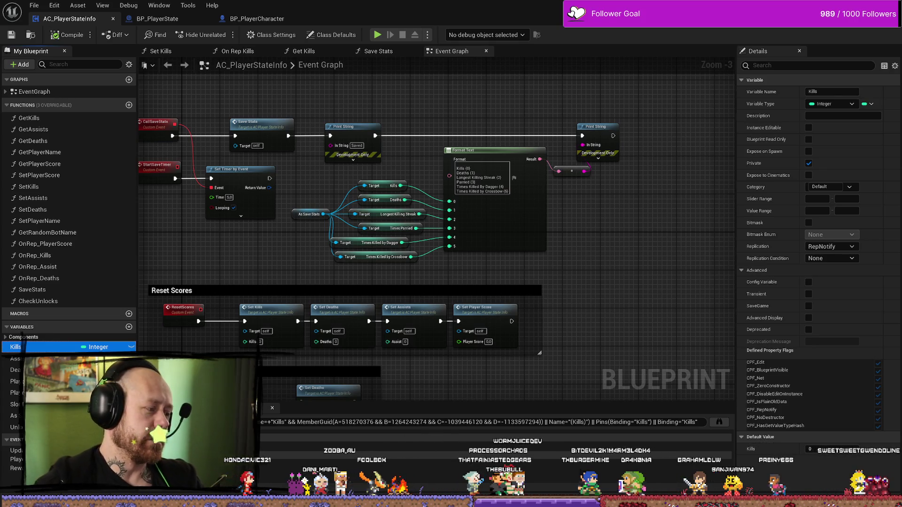
- Open the SetKills function graph and inspect its SET w/ Notify Kills node
scroll(557, 215, "up", 3)
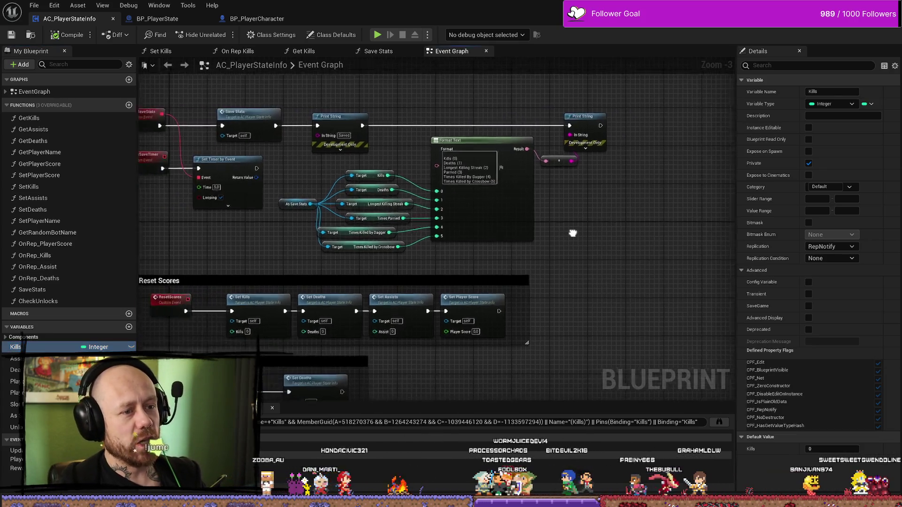
scroll(412, 244, "down", 2)
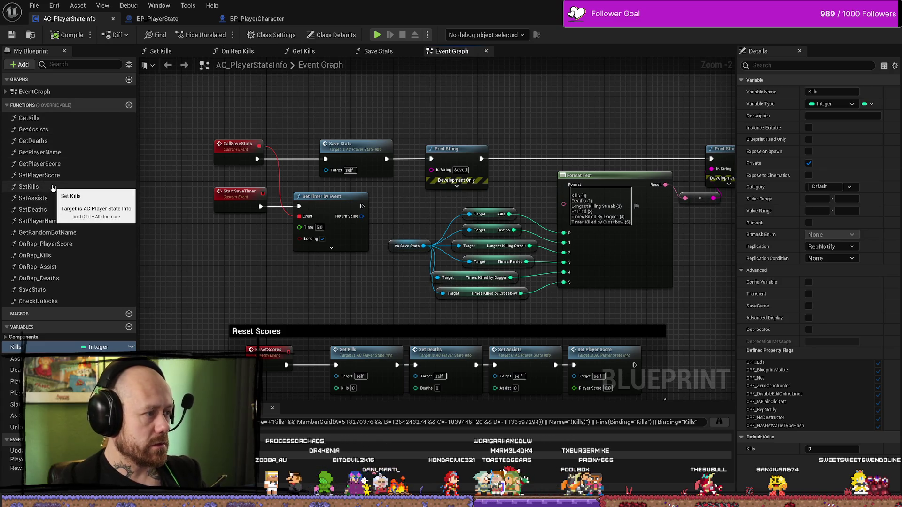
double_click(69, 187)
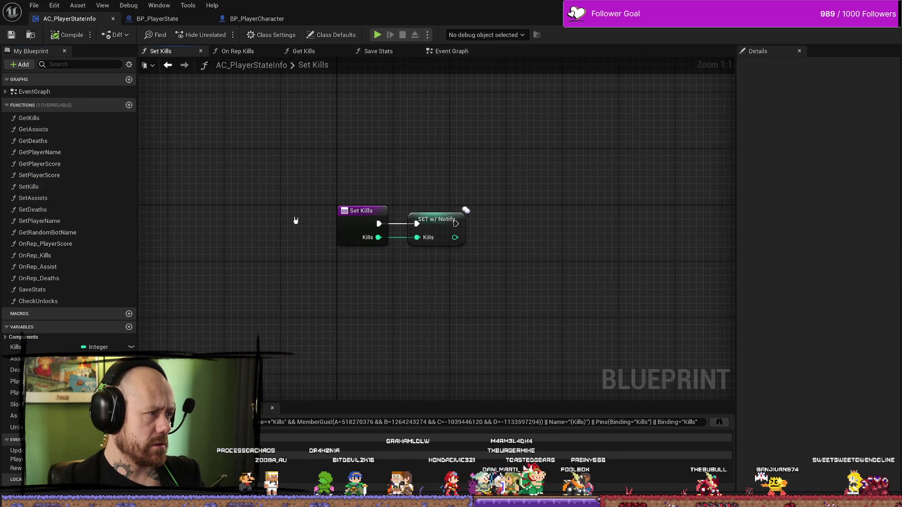
left_click_drag(261, 308, 284, 272)
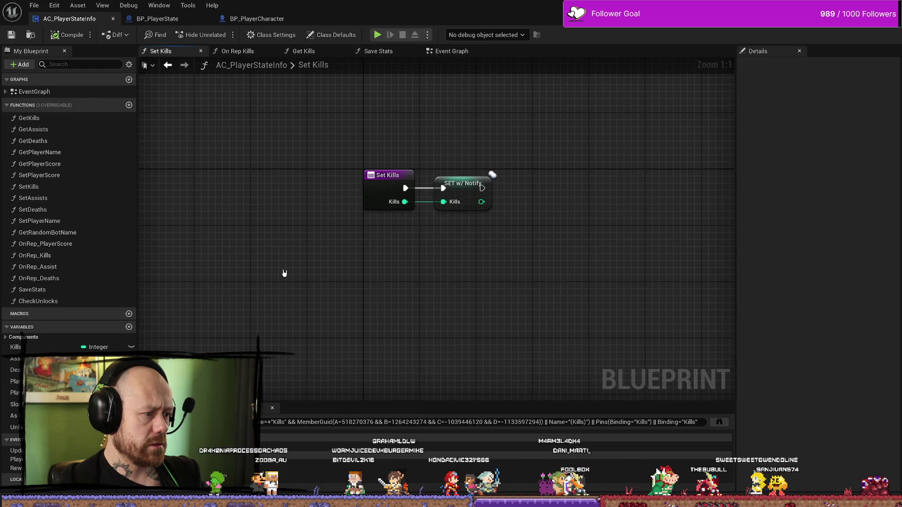
left_click(484, 186)
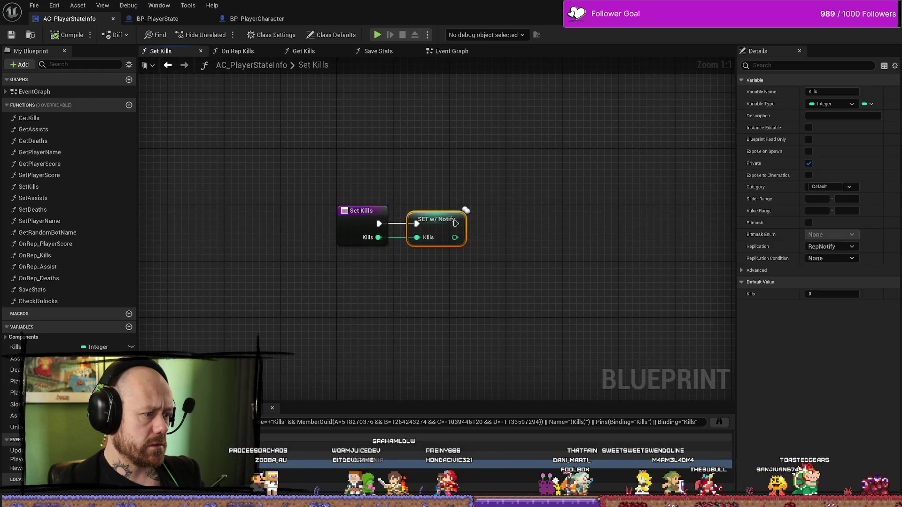
- Switch to the GetKills graph and search all blueprints for uses of Kills
key("ctrl+Tab")
mouse_move(328, 297)
left_mouse_down()
mouse_move(308, 292)
mouse_move(464, 161)
left_mouse_up()
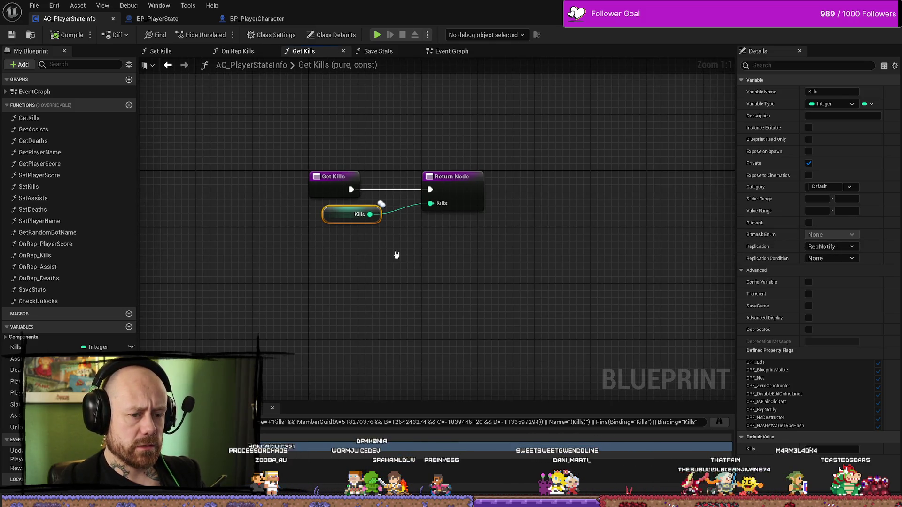
left_click(719, 422)
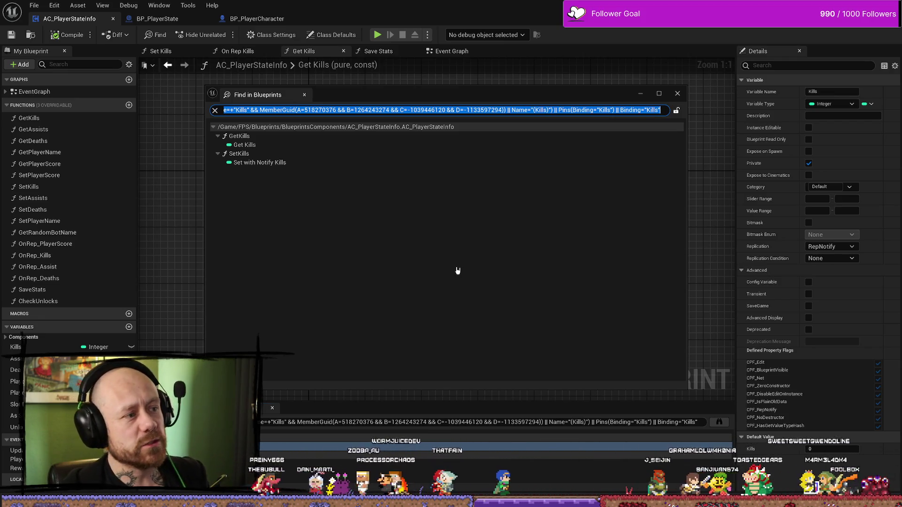
- Jump from the Set with Notify Kills result into SetKills, expand EventGraph, and select the AddDeath event
double_click(263, 156)
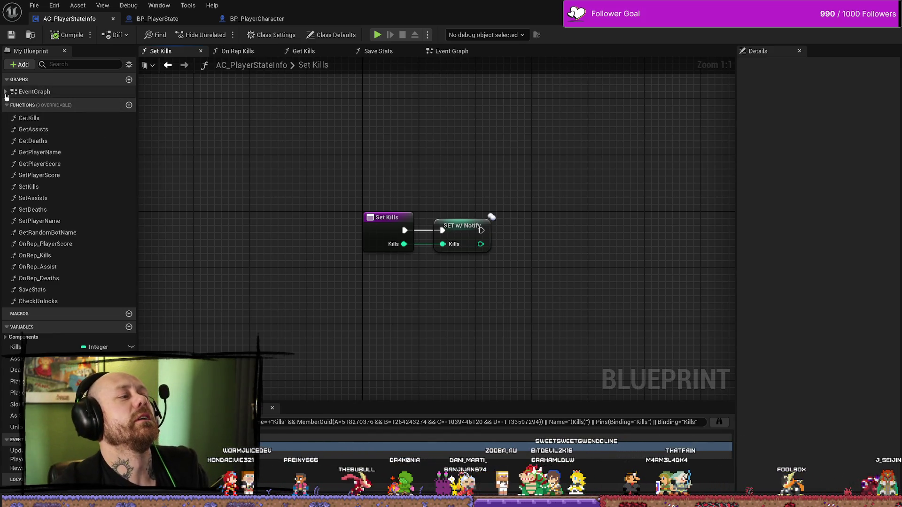
left_click(5, 92)
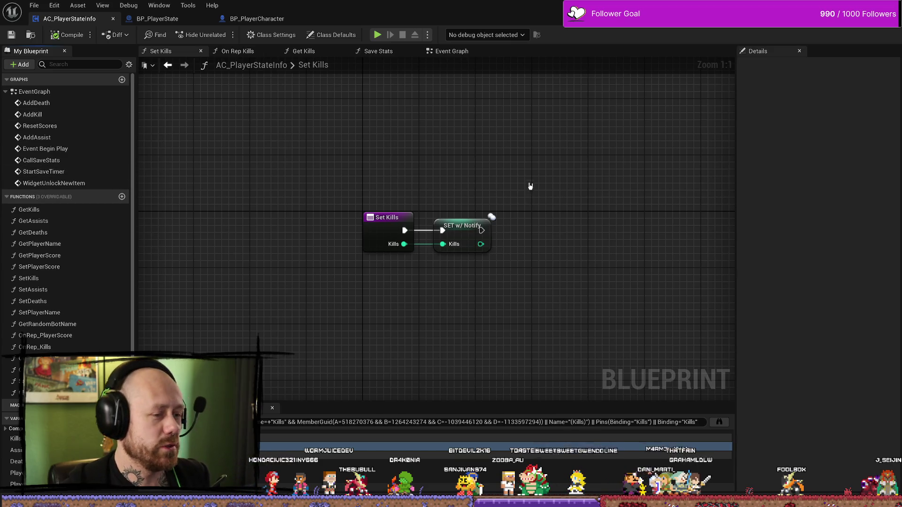
key("ctrl+a")
mouse_move(507, 153)
left_mouse_down()
mouse_move(470, 202)
mouse_move(318, 315)
left_mouse_up()
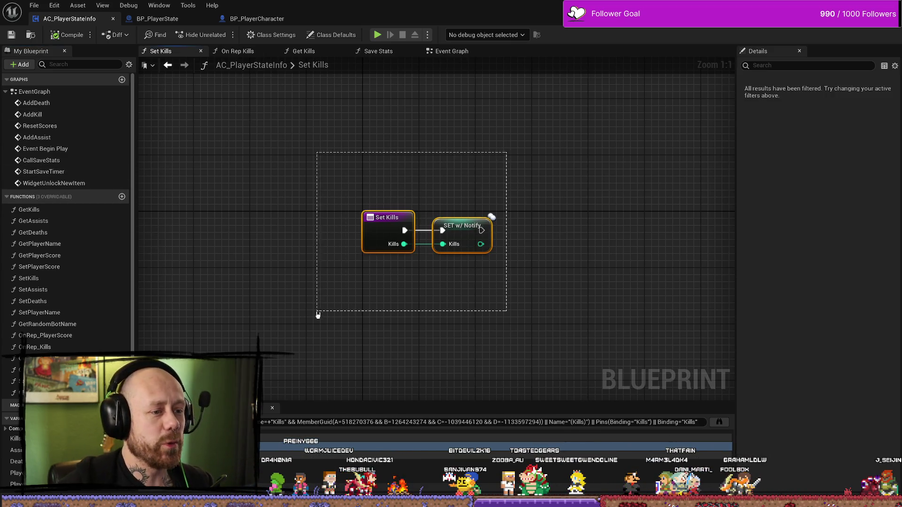
left_click(68, 103)
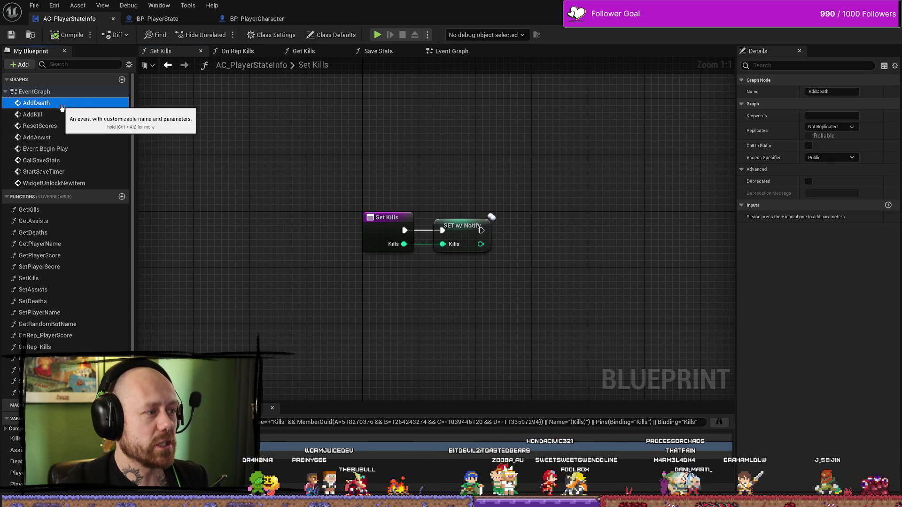
double_click(66, 105)
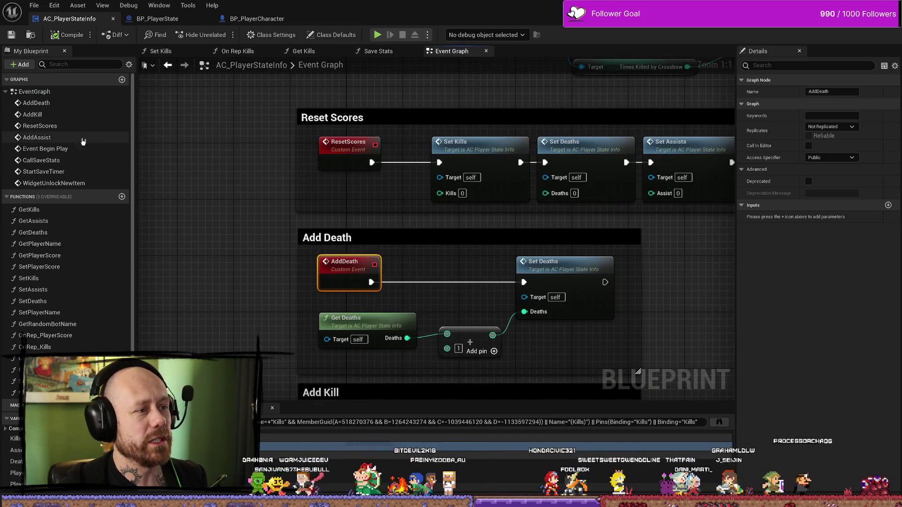
double_click(67, 161)
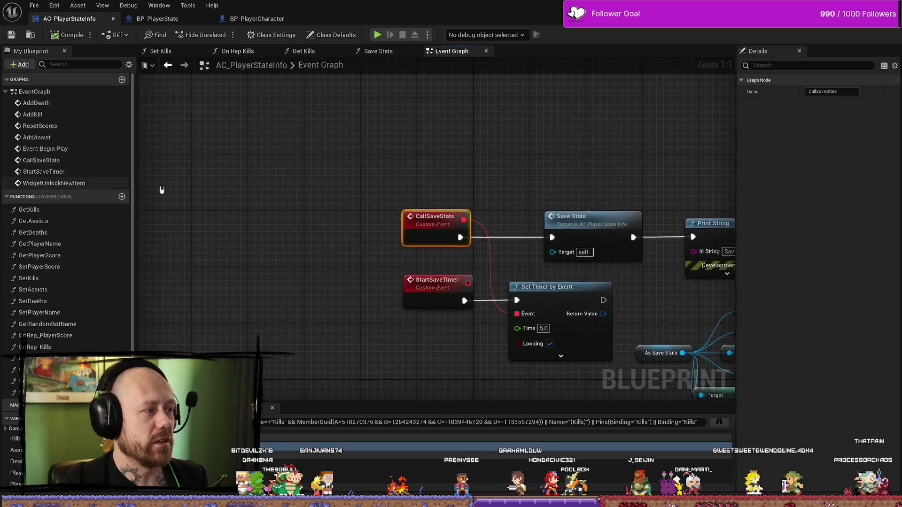
scroll(318, 160, "down", 2)
scroll(395, 126, "up", 2)
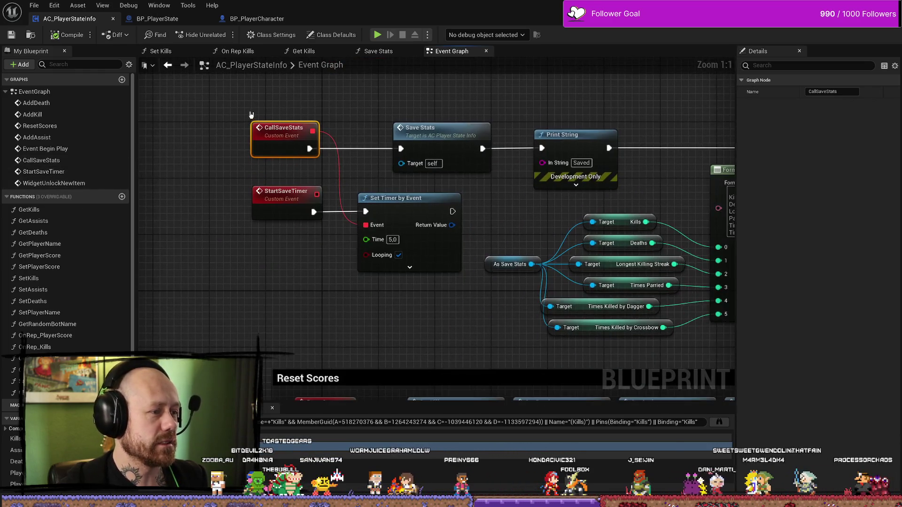
left_click_drag(275, 103, 308, 263)
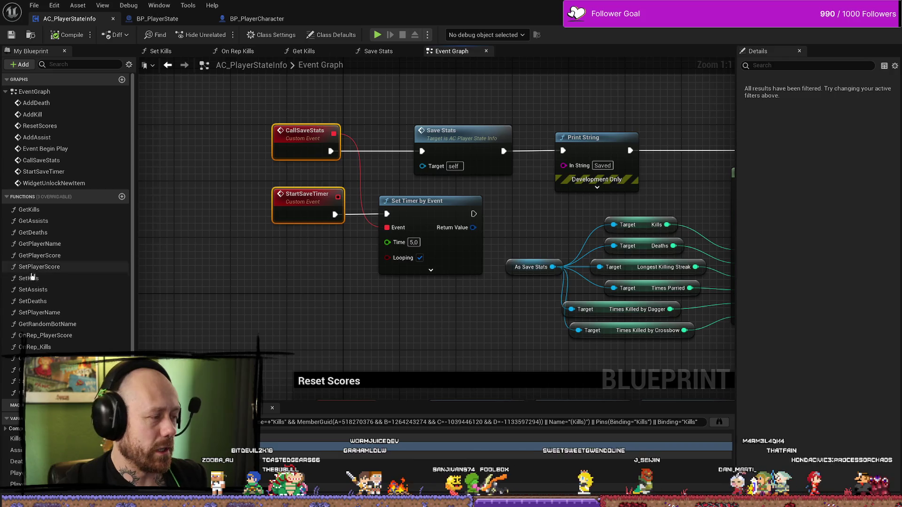
double_click(63, 285)
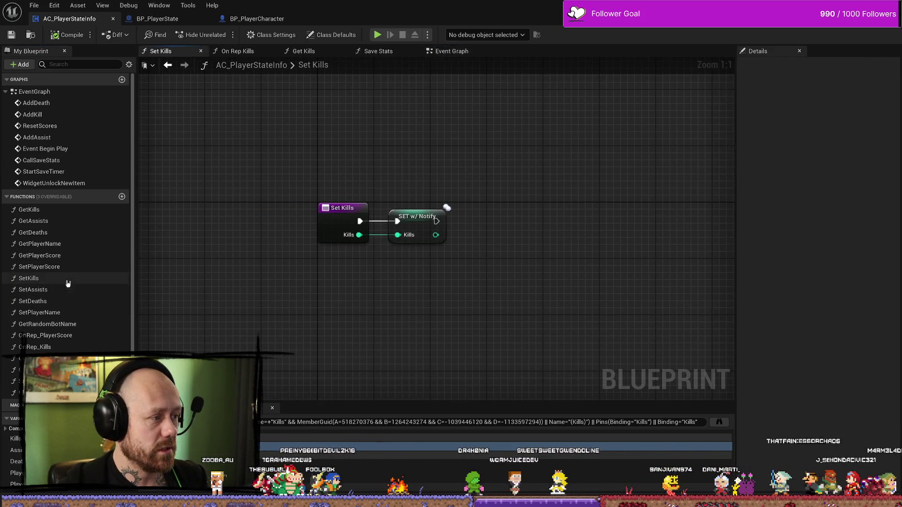
- Open the SetPlayerScore and OnRep_Deaths graphs and inspect the OnRep_Deaths nodes
double_click(57, 268)
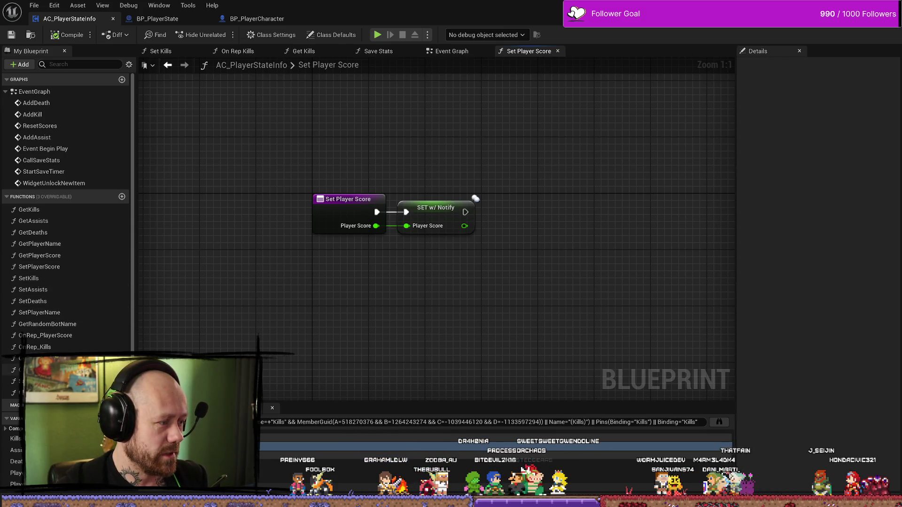
double_click(44, 359)
left_click_drag(349, 177, 441, 147)
mouse_move(338, 110)
left_mouse_down()
mouse_move(390, 155)
mouse_move(336, 183)
left_mouse_up()
left_click_drag(545, 105, 409, 291)
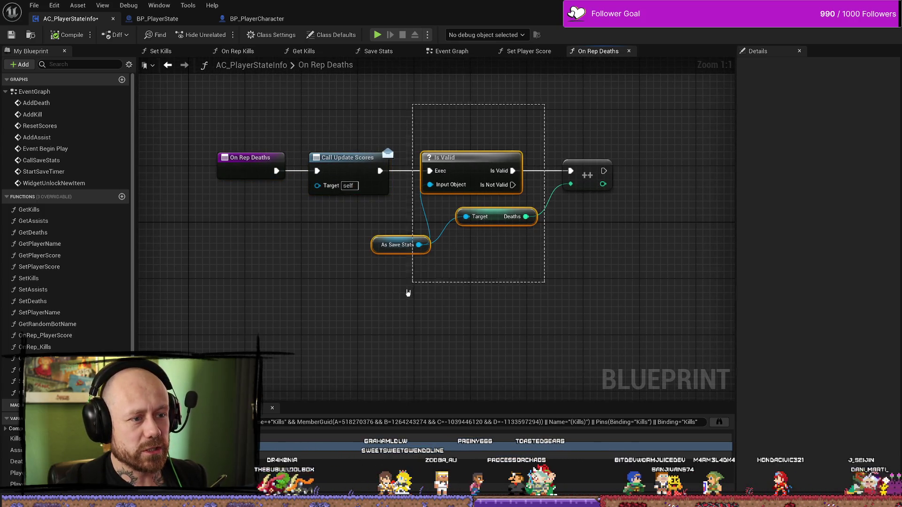
left_click(612, 288)
- Follow Call Update Scores from On Rep Deaths into BP_PlayerState's Event Graph
mouse_move(613, 288)
left_mouse_down()
mouse_move(481, 312)
mouse_move(549, 325)
left_mouse_up()
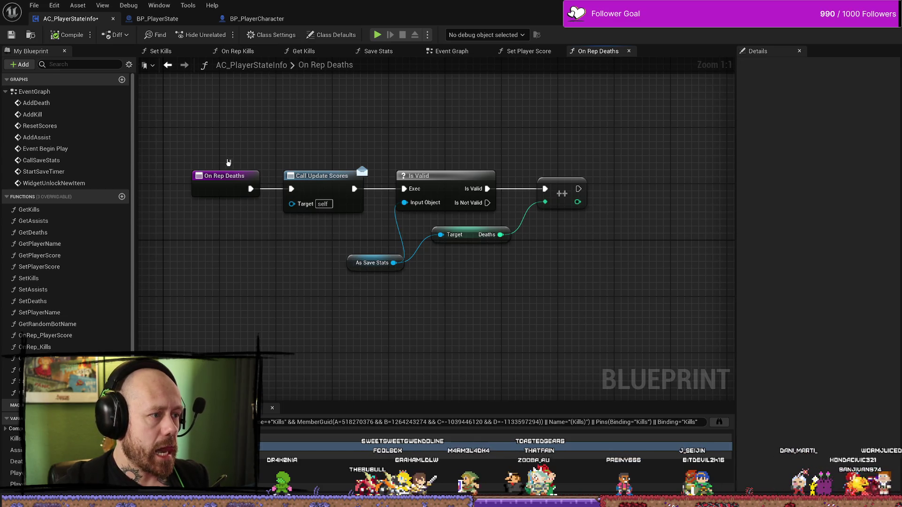
left_click(229, 180)
double_click(315, 175)
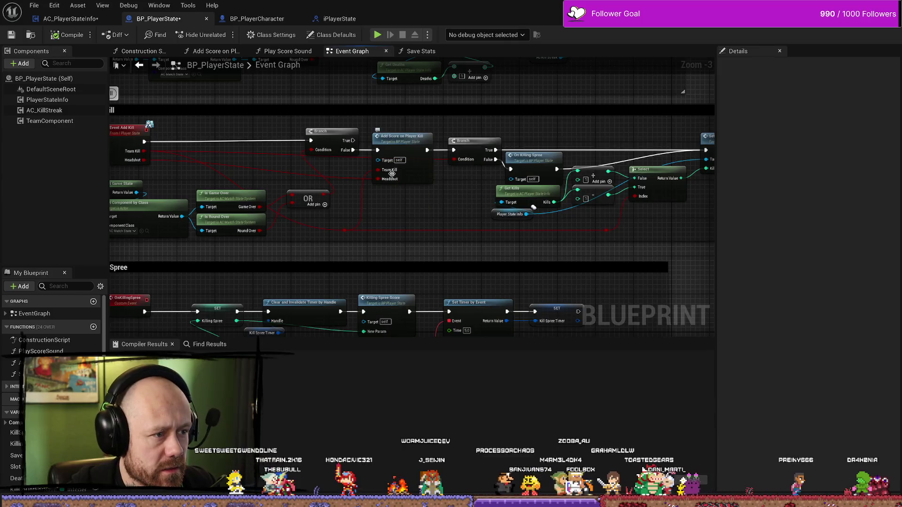
- Move the Increase Kill Streak, AC Kill Streak and Force Net Update nodes right, after Set Kills
mouse_move(355, 187)
left_mouse_down()
mouse_move(466, 217)
mouse_move(370, 193)
mouse_move(300, 193)
left_mouse_up()
mouse_move(582, 211)
left_mouse_down()
mouse_move(461, 213)
mouse_move(386, 181)
left_mouse_up()
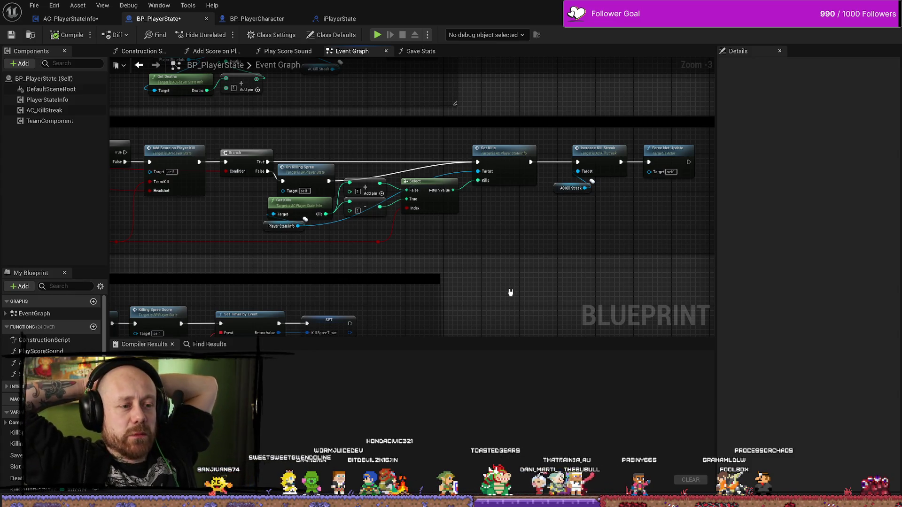
scroll(478, 262, "down", 2)
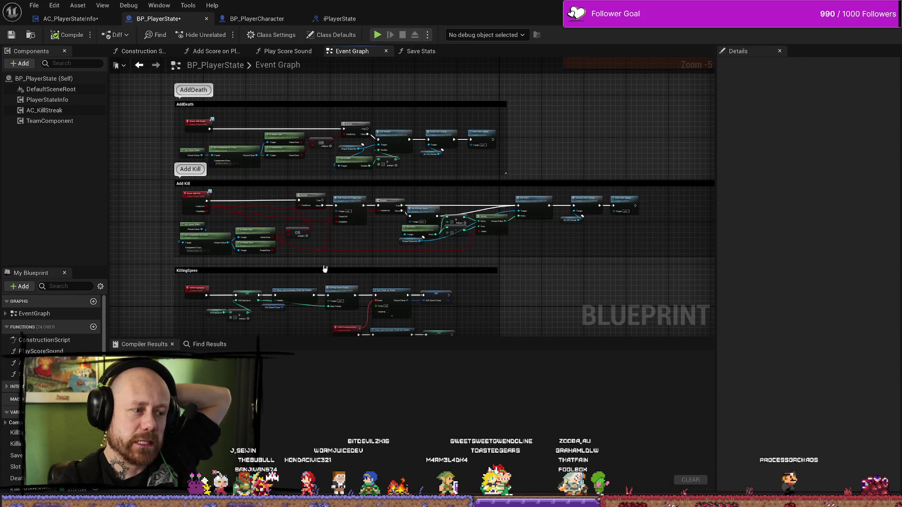
scroll(527, 245, "up", 1)
scroll(385, 249, "up", 1)
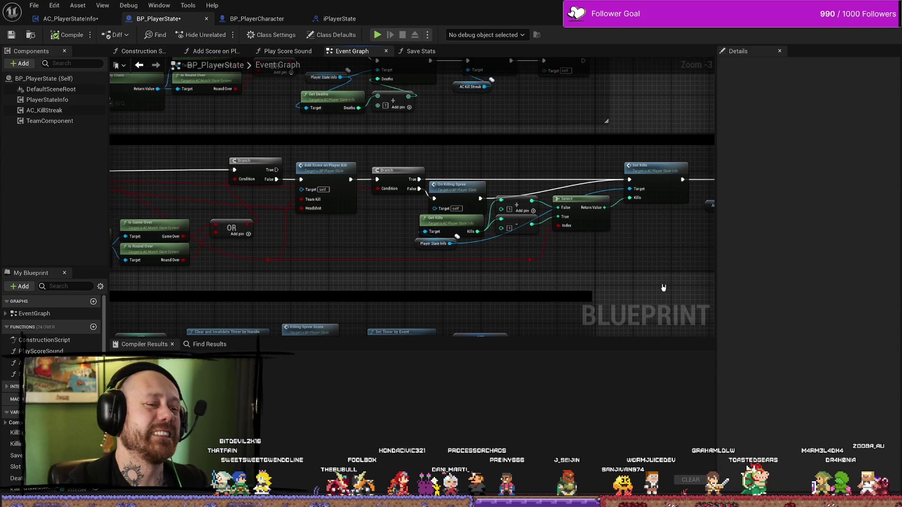
left_click_drag(666, 258, 492, 235)
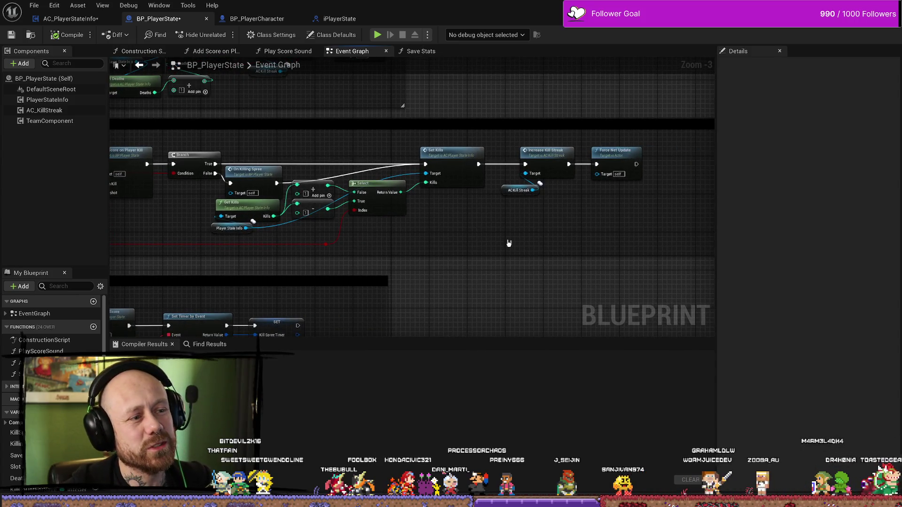
mouse_move(568, 260)
left_mouse_down()
mouse_move(588, 239)
mouse_move(595, 245)
left_mouse_up()
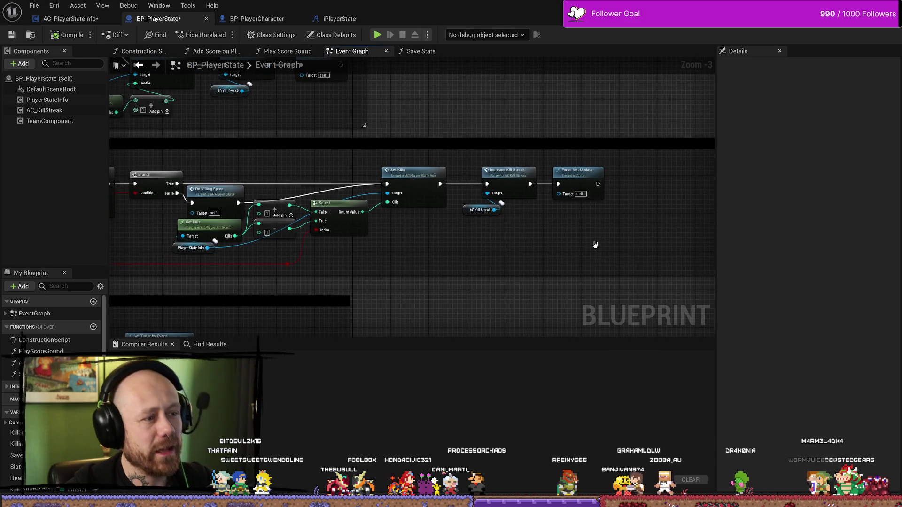
mouse_move(656, 263)
left_mouse_down()
mouse_move(458, 162)
mouse_move(576, 177)
left_mouse_up()
mouse_move(507, 197)
left_mouse_down()
mouse_move(528, 214)
mouse_move(510, 214)
left_mouse_up()
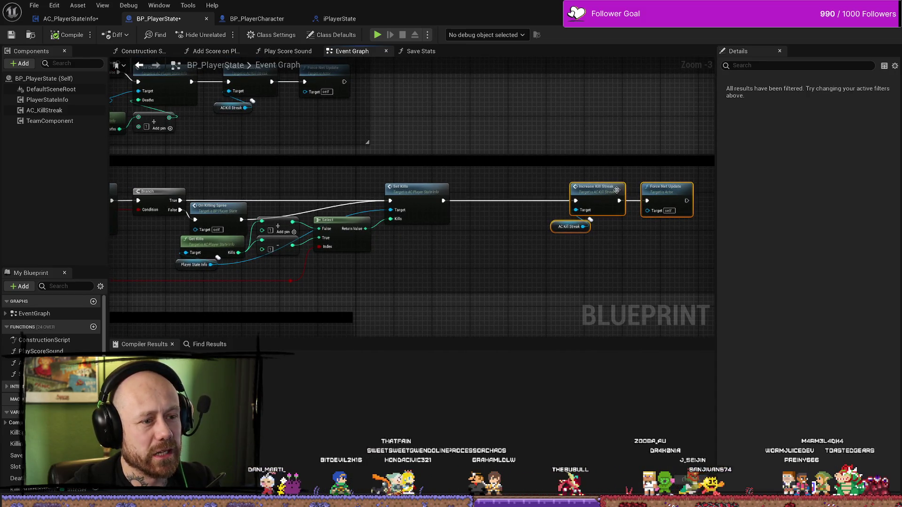
- Inspect the SetKills function's set-with-notify node called from Add Kill, then return to BP_PlayerState
double_click(416, 188)
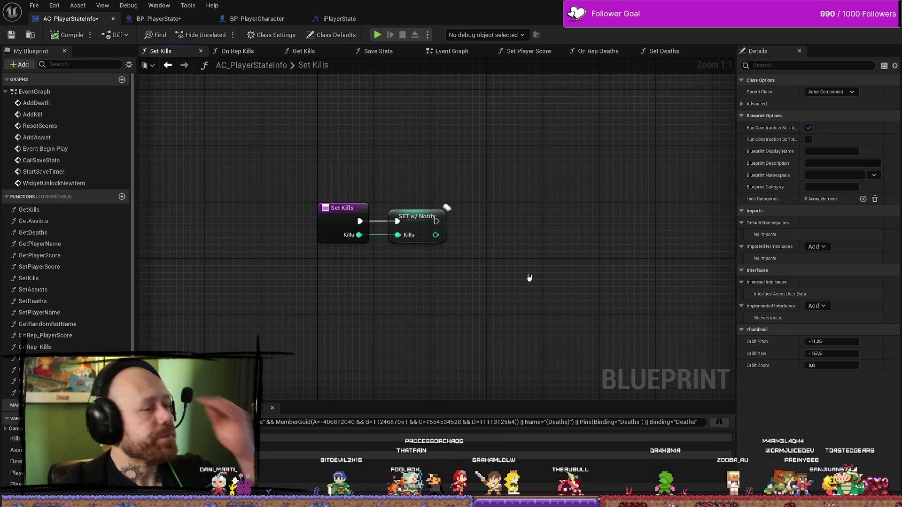
left_click(417, 212)
left_click(451, 326)
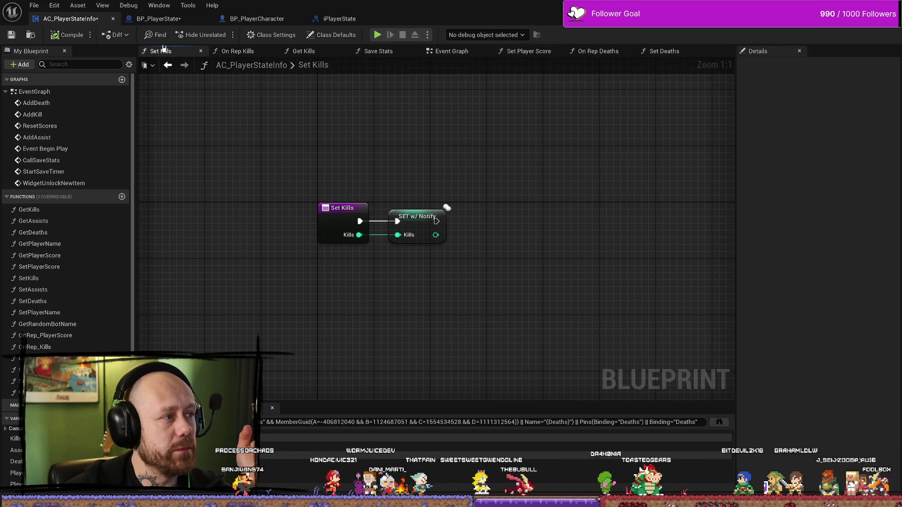
left_click(158, 18)
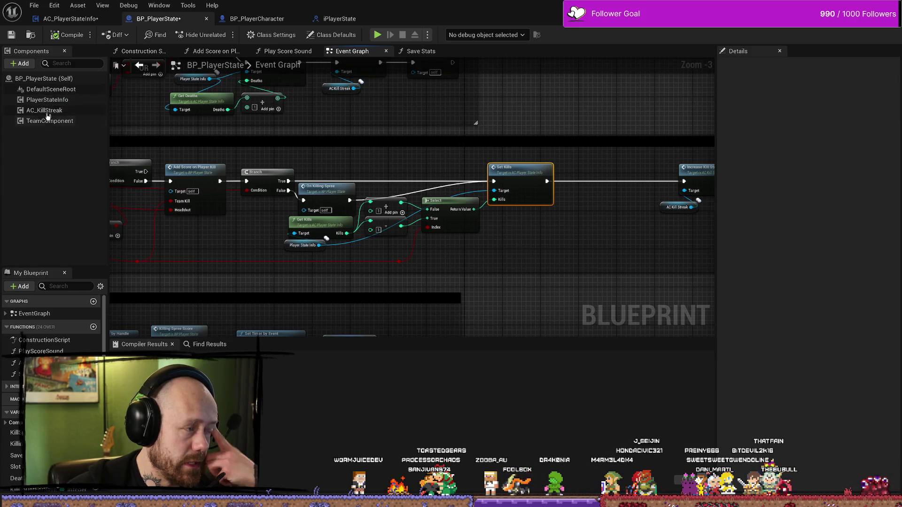
- Check PlayerStateInfo and Class Settings' implemented interfaces, then find references to Event Add Kill
left_click(49, 101)
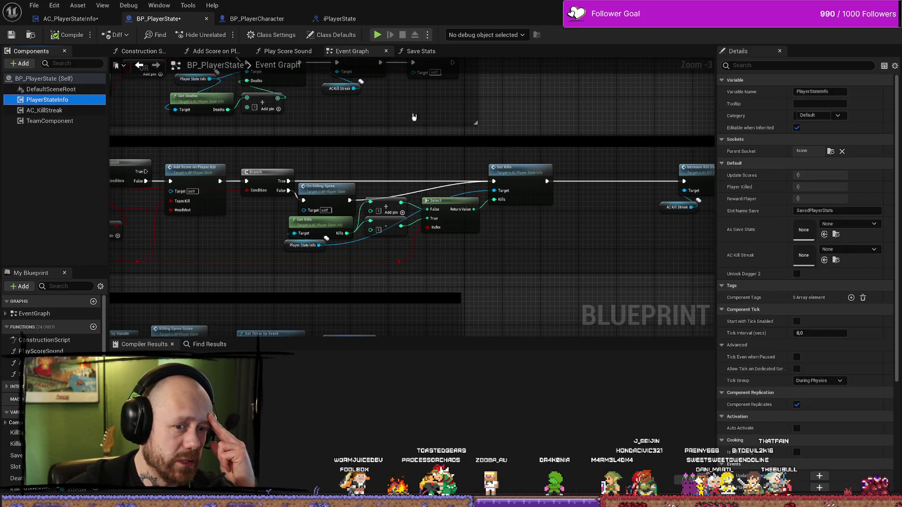
left_click(271, 35)
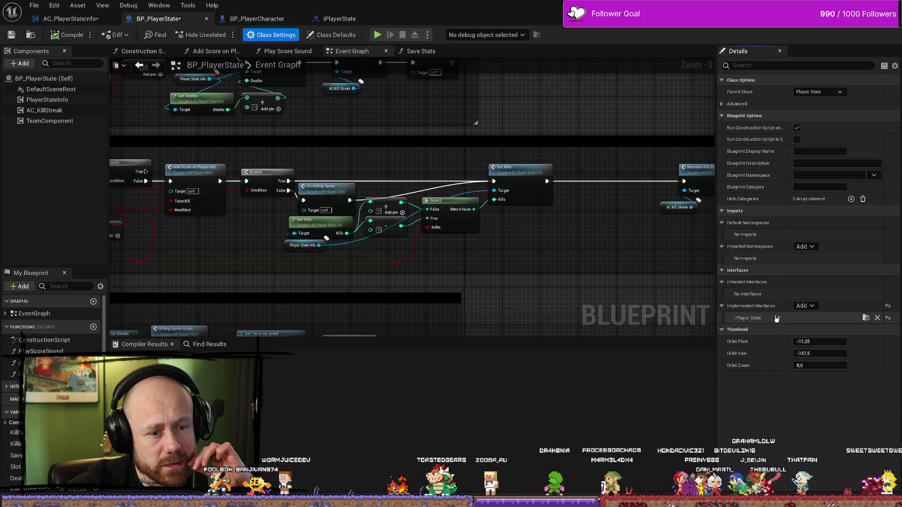
left_click_drag(168, 264, 566, 260)
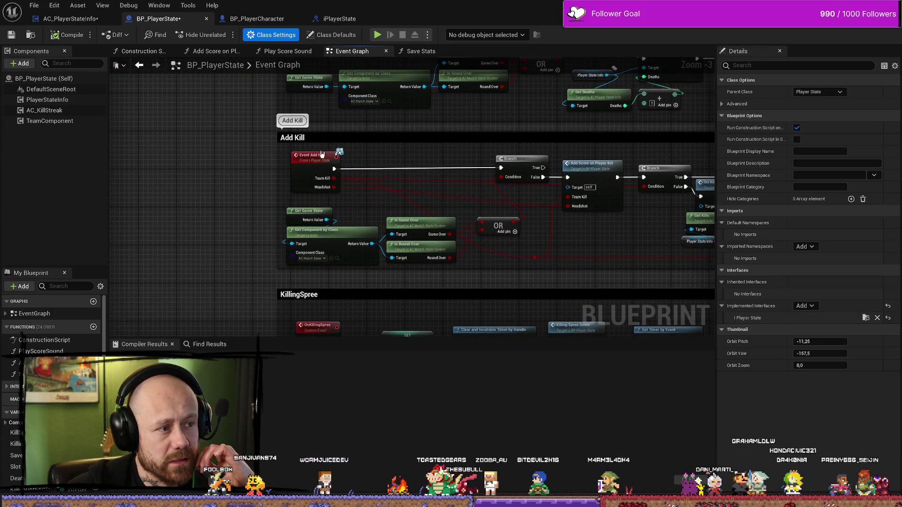
right_click(303, 165)
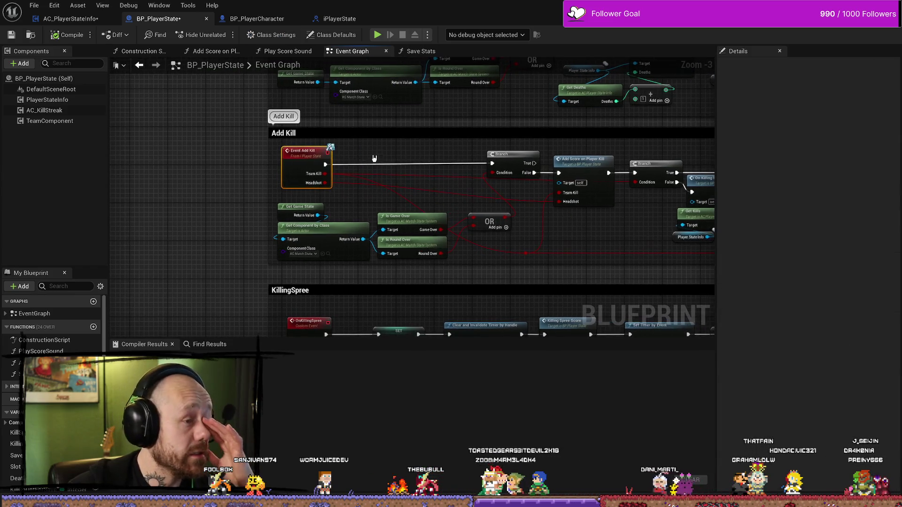
- Review BP_PlayerCharacter's Damage Player Add Kill call with Is Headshot input, then view the iPlayerState interface
left_click(257, 18)
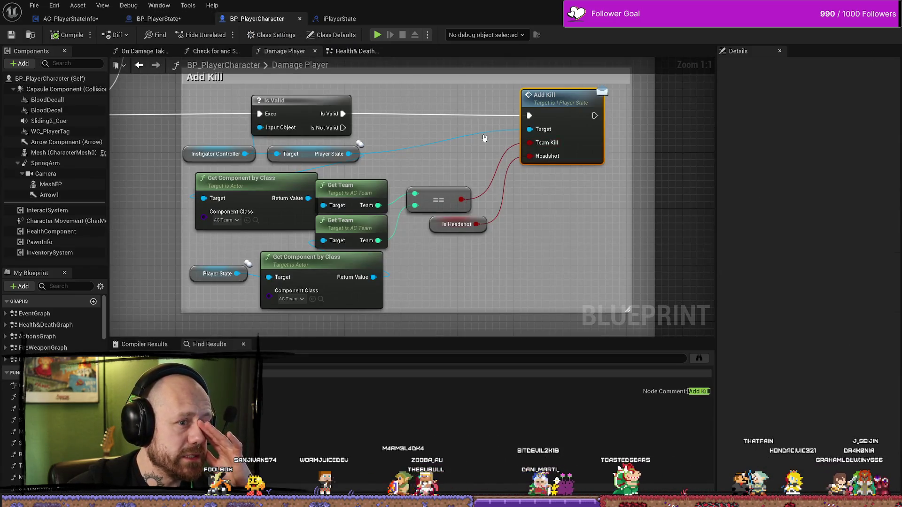
left_click(407, 224)
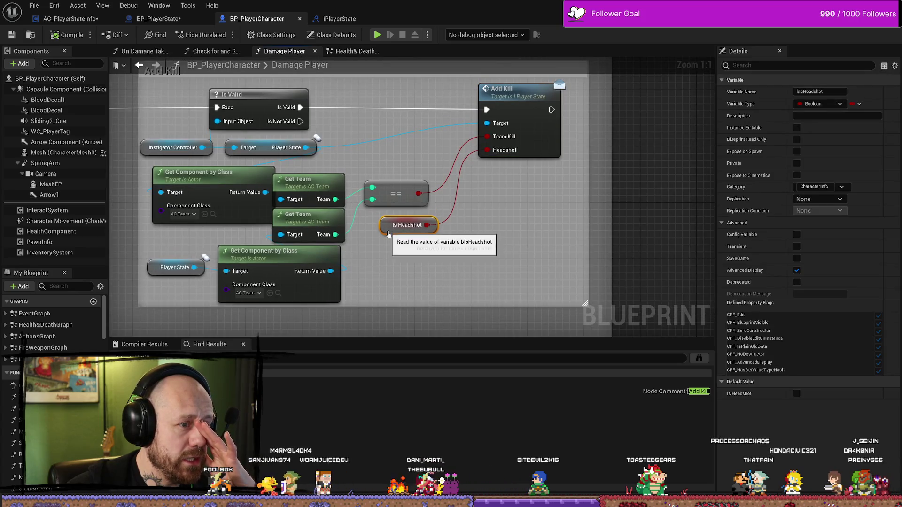
scroll(452, 215, "down", 6)
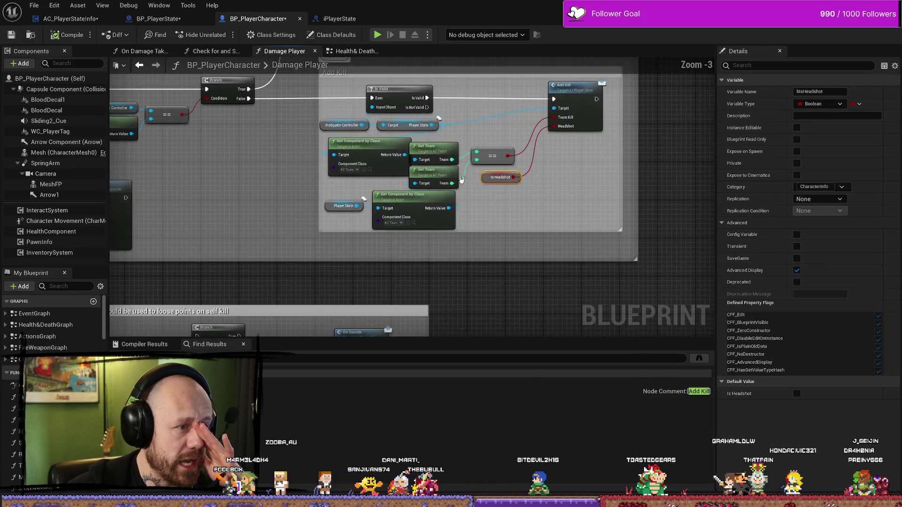
scroll(452, 214, "up", 6)
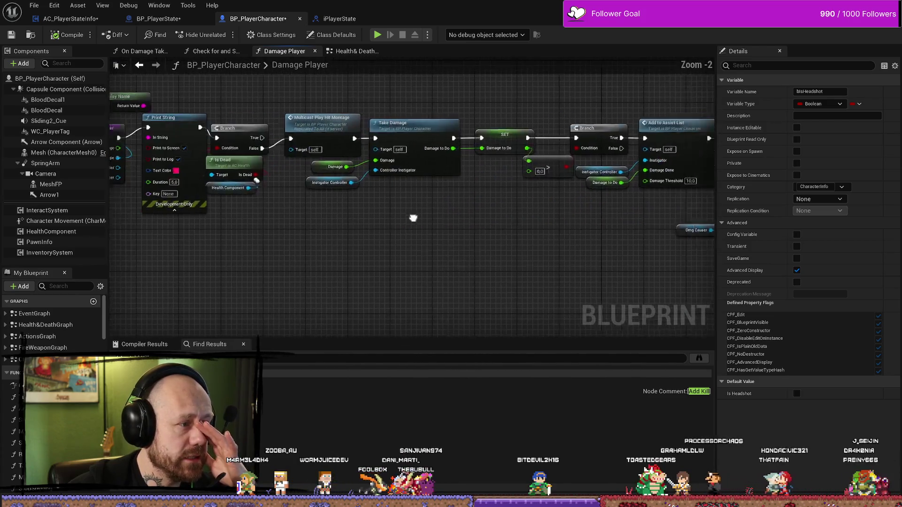
scroll(318, 247, "down", 2)
mouse_move(227, 134)
left_mouse_down()
mouse_move(221, 277)
mouse_move(218, 190)
left_mouse_up()
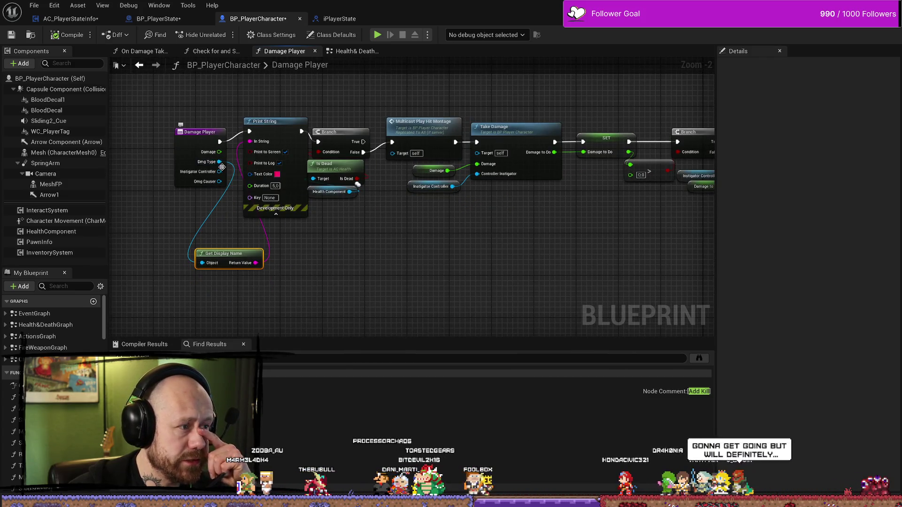
scroll(471, 256, "down", 4)
mouse_move(471, 256)
left_mouse_down()
mouse_move(369, 227)
mouse_move(176, 249)
left_mouse_up()
scroll(177, 249, "up", 1)
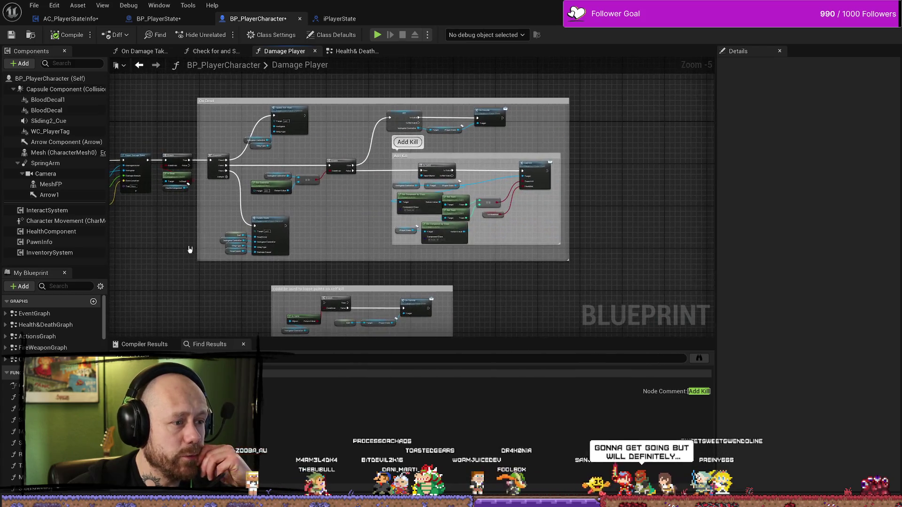
scroll(551, 234, "up", 3)
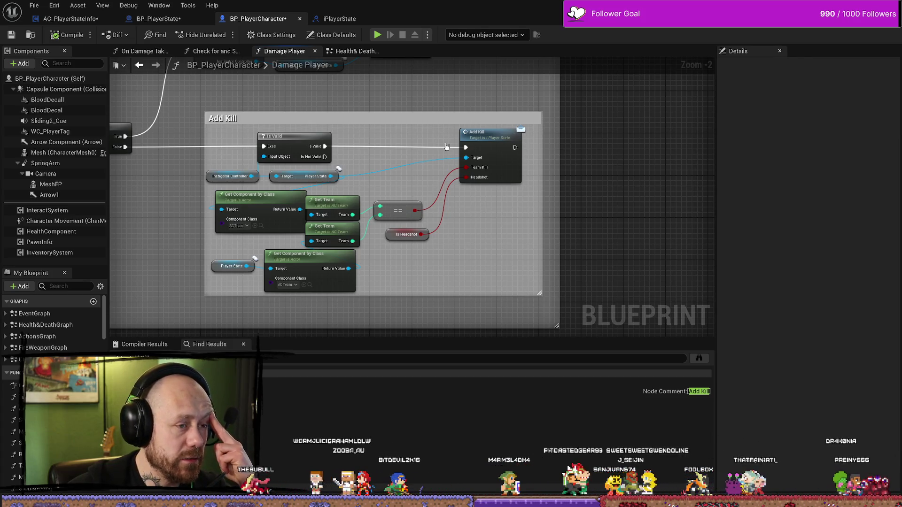
left_click(340, 18)
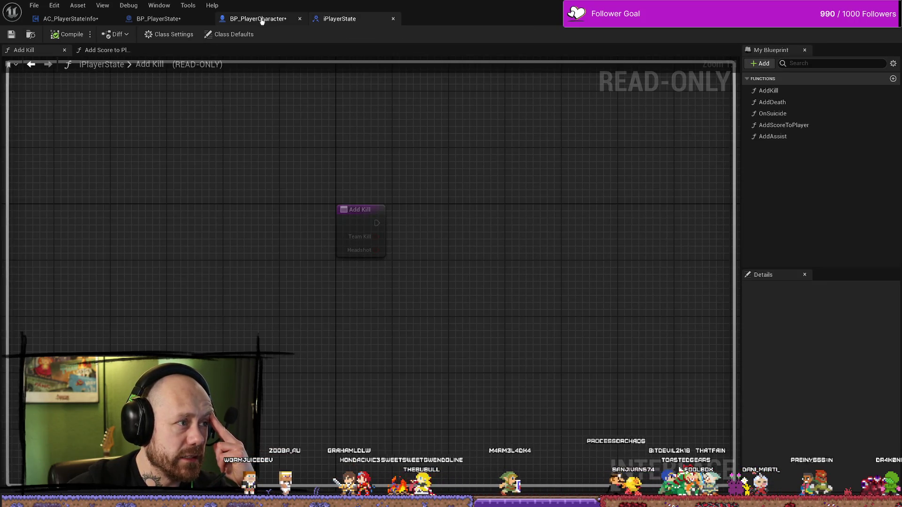
- Trace BP_PlayerState's Add Kill chain from Set Kills to Increase Kill Streak and Force Net Update
left_click(173, 19)
left_click_drag(403, 157, 466, 159)
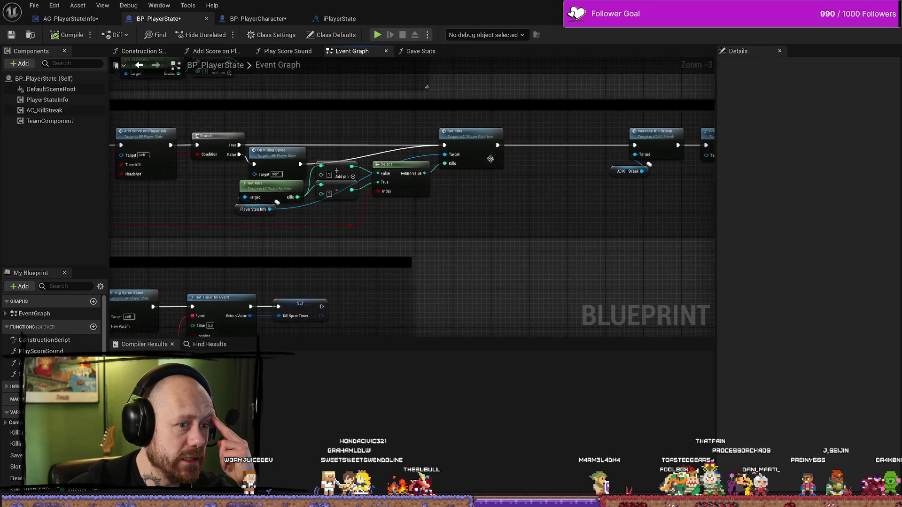
mouse_move(512, 214)
left_mouse_down()
mouse_move(500, 230)
mouse_move(536, 224)
mouse_move(536, 241)
left_mouse_up()
left_click(475, 178)
left_click_drag(514, 202, 503, 208)
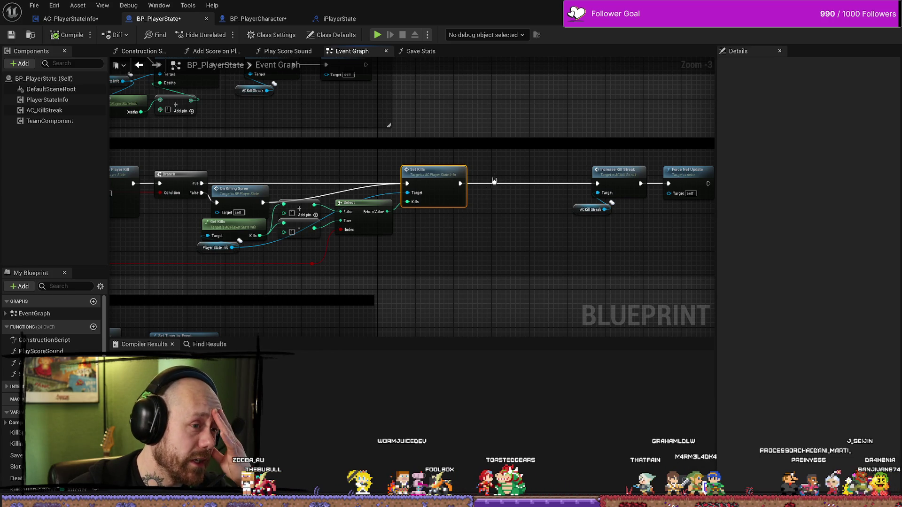
left_click_drag(495, 182, 457, 184)
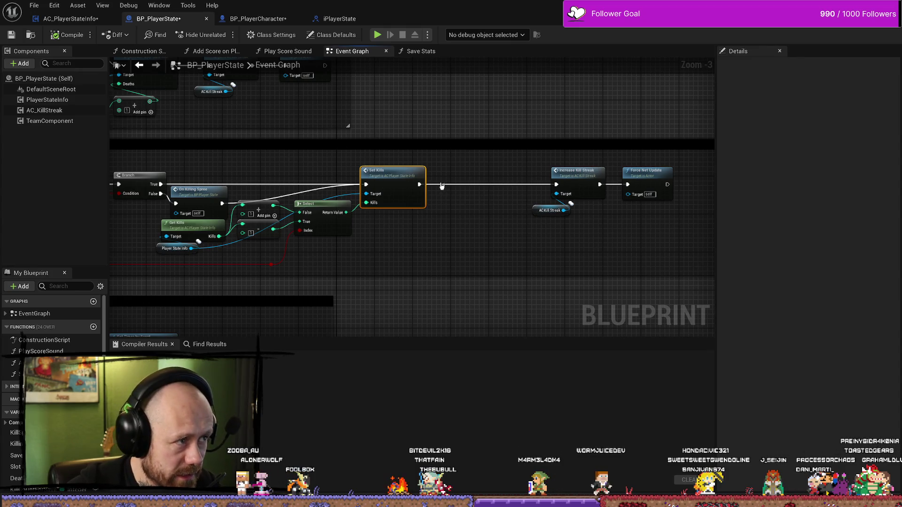
- Verify the Kills variable's RepNotify replication in AC_PlayerStateInfo, then open OnRep_Kills and select Player Killed
left_click(71, 19)
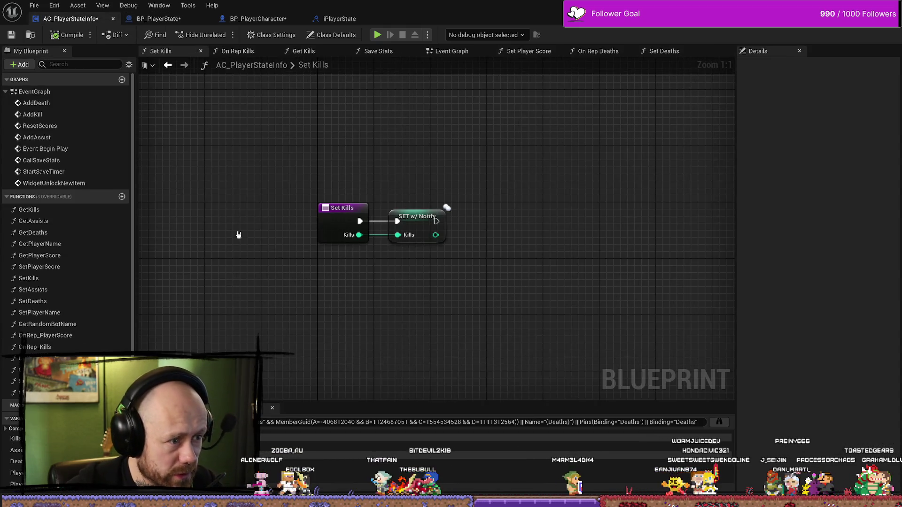
mouse_move(498, 201)
left_mouse_down()
mouse_move(408, 286)
mouse_move(450, 285)
left_mouse_up()
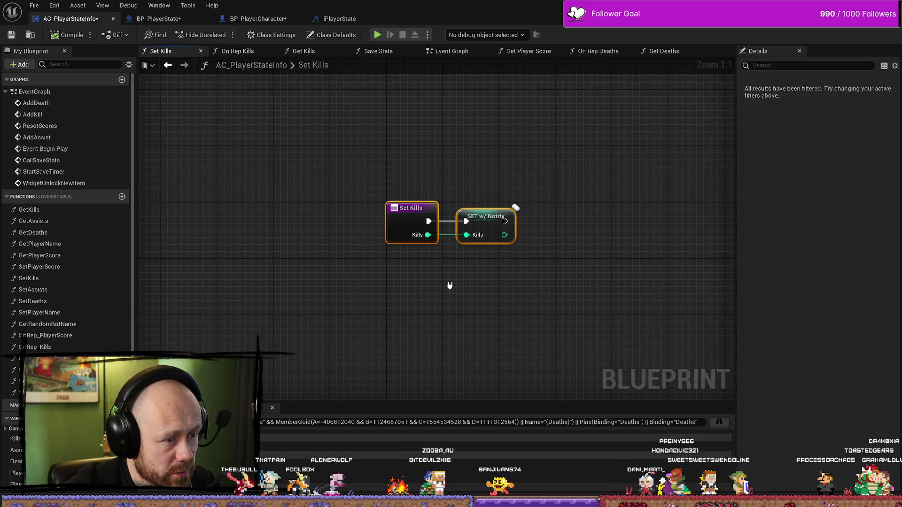
left_click(489, 226)
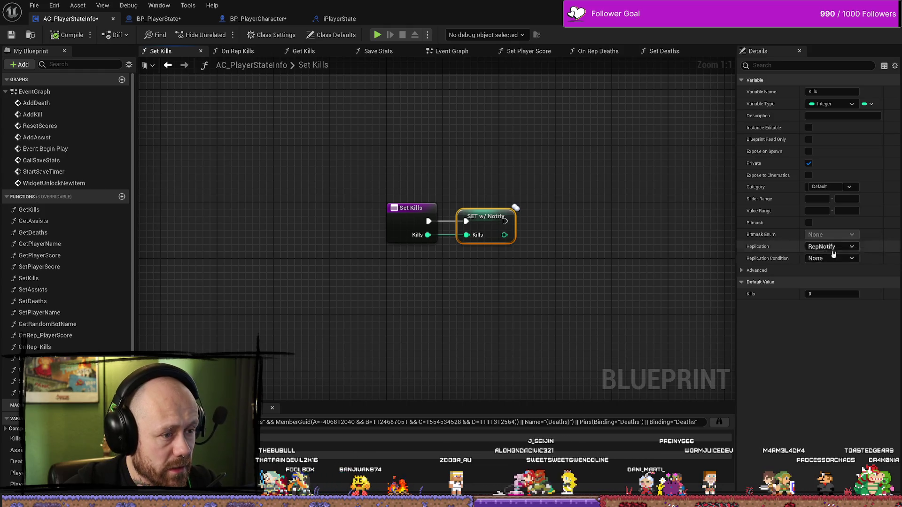
left_click_drag(526, 287, 553, 251)
key("ctrl+a")
key("Home")
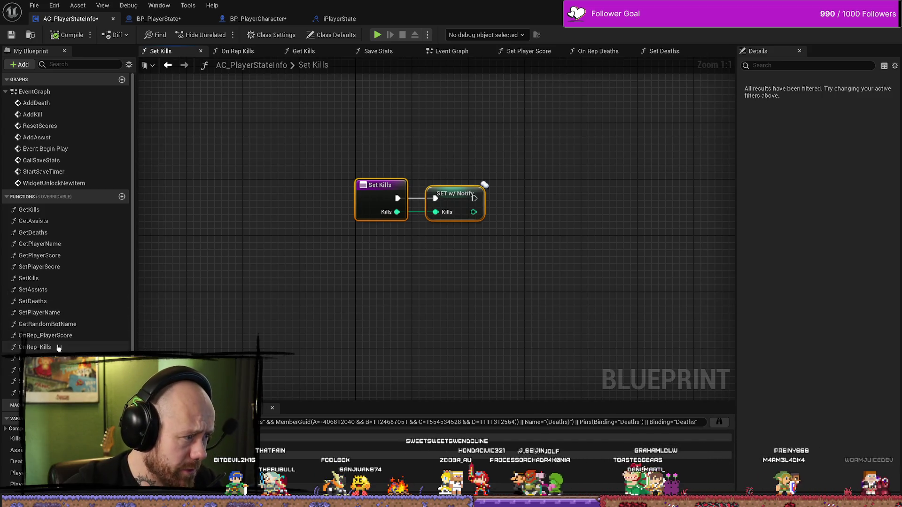
double_click(56, 347)
left_click(377, 185)
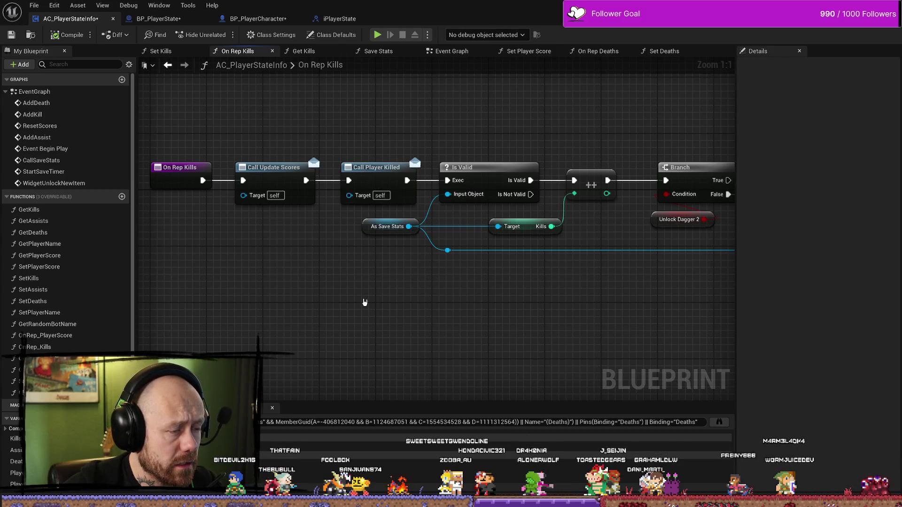
- Review the On Rep Kills nodes from Is Valid through the Is Dagger 2 Unlocked branch
left_click_drag(366, 304, 468, 317)
scroll(516, 235, "down", 1)
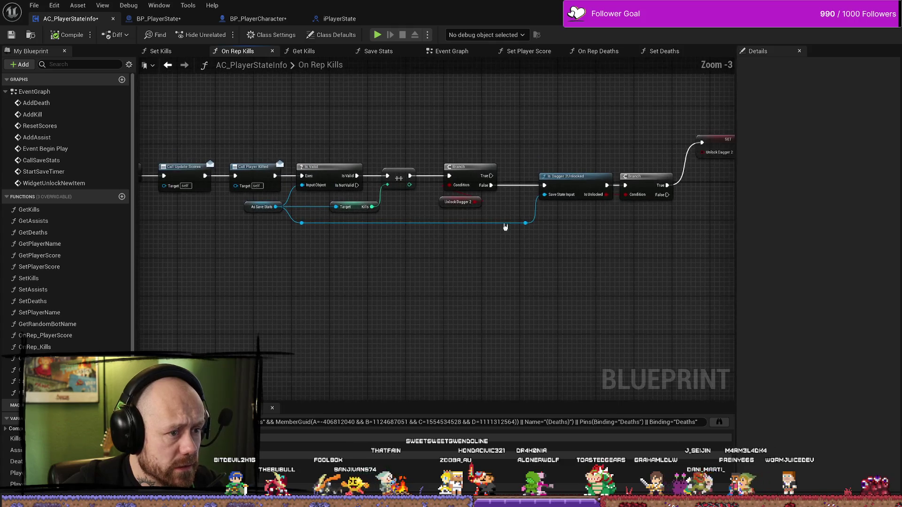
mouse_move(324, 141)
left_mouse_down()
mouse_move(473, 242)
mouse_move(602, 278)
left_mouse_up()
left_click(611, 294)
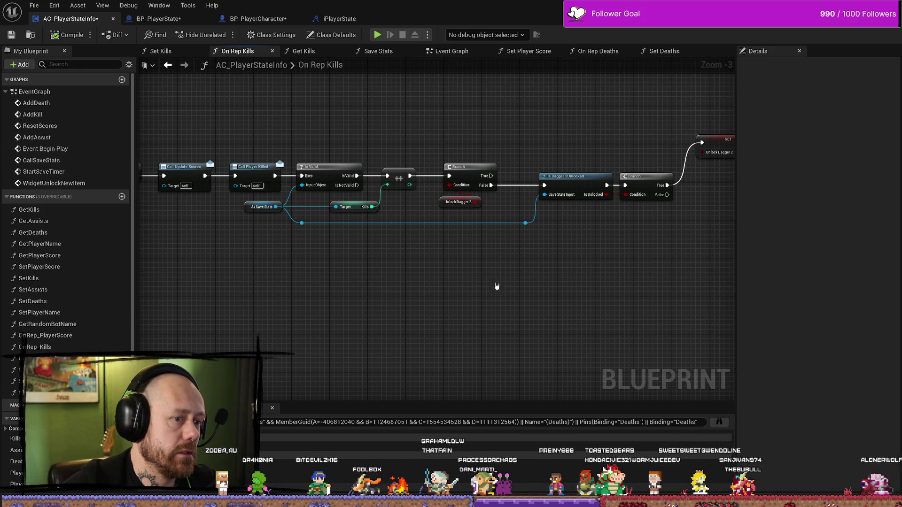
scroll(485, 286, "down", 3)
scroll(470, 288, "up", 3)
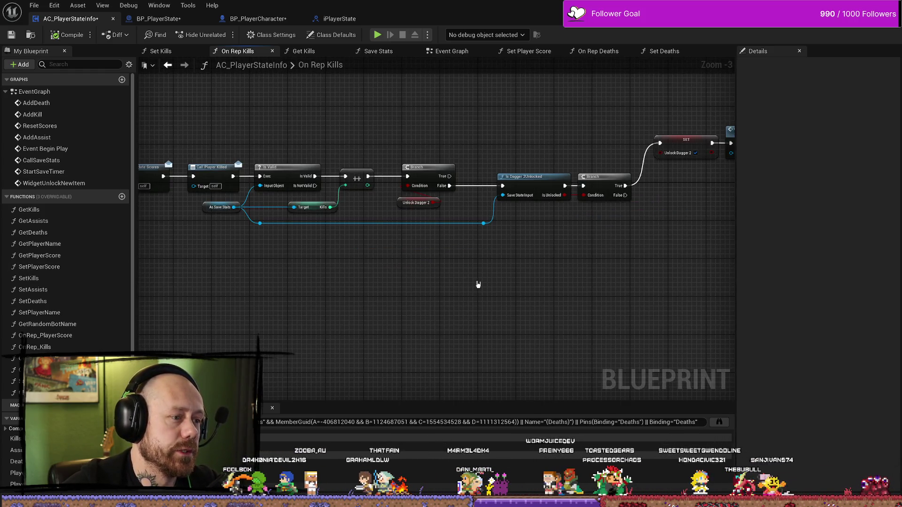
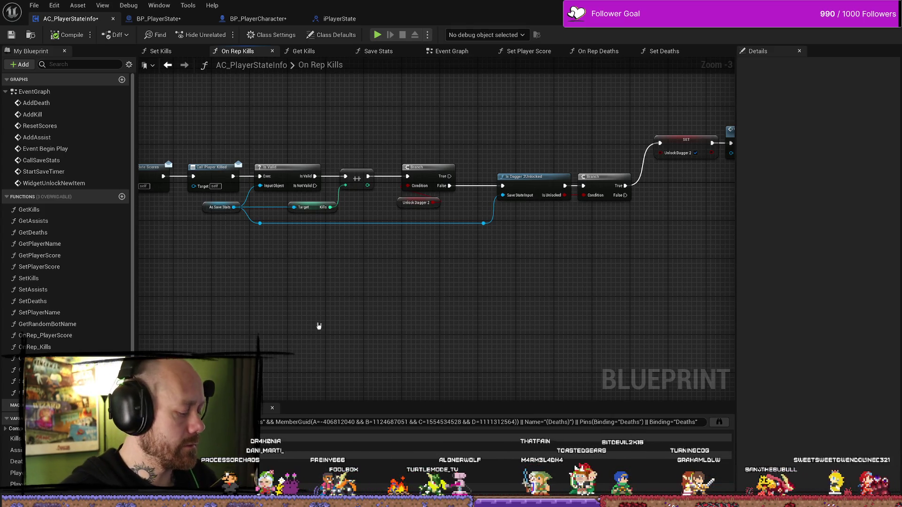
- Save all modified blueprints, check BP_PlayerState's Event Graph, then return to BP_PlayerCharacter's Damage Player graph
scroll(473, 278, "down", 3)
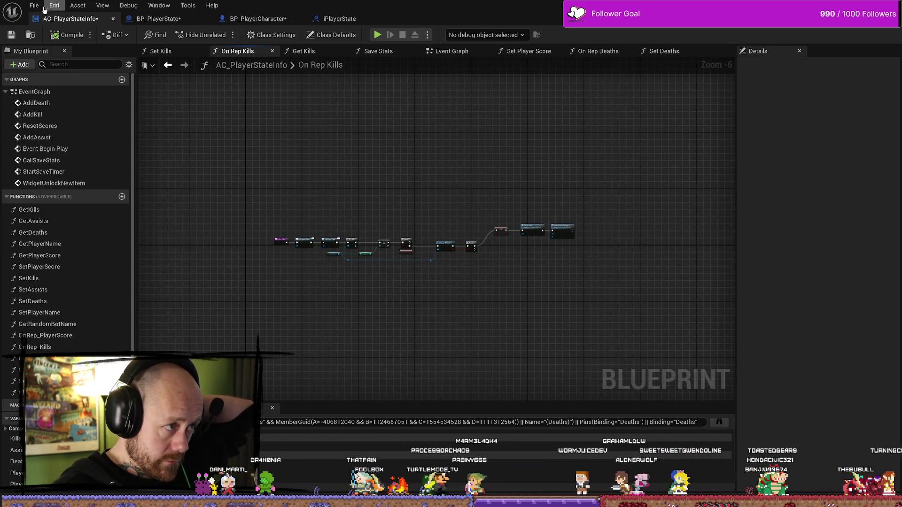
left_click(54, 62)
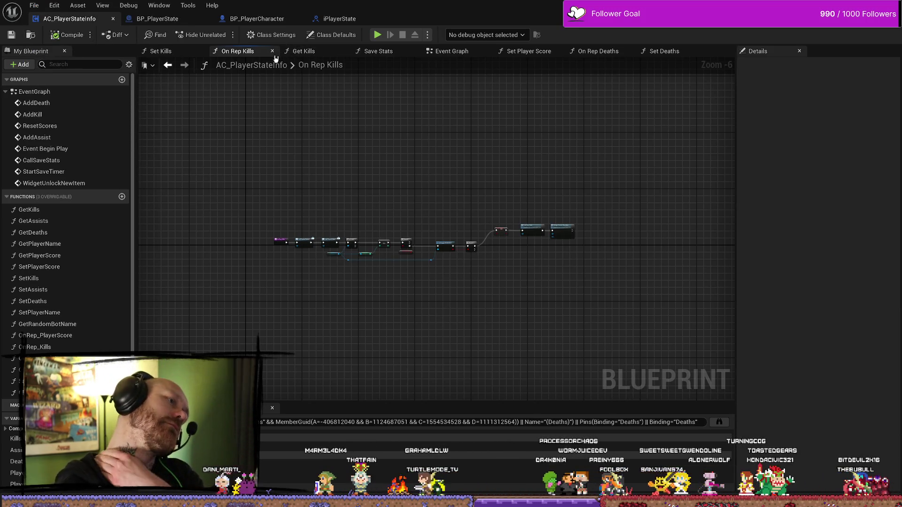
left_click(158, 19)
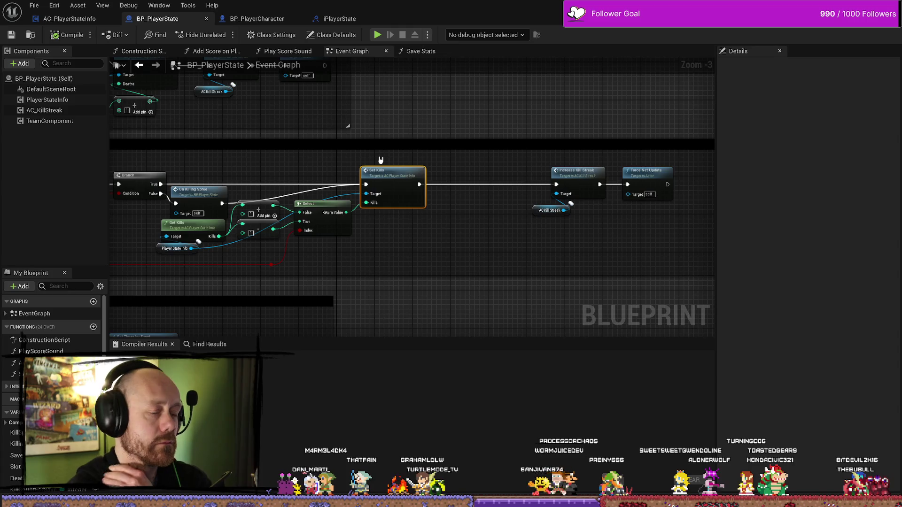
mouse_move(428, 224)
left_mouse_down()
mouse_move(467, 228)
mouse_move(382, 247)
mouse_move(483, 218)
mouse_move(361, 157)
left_mouse_up()
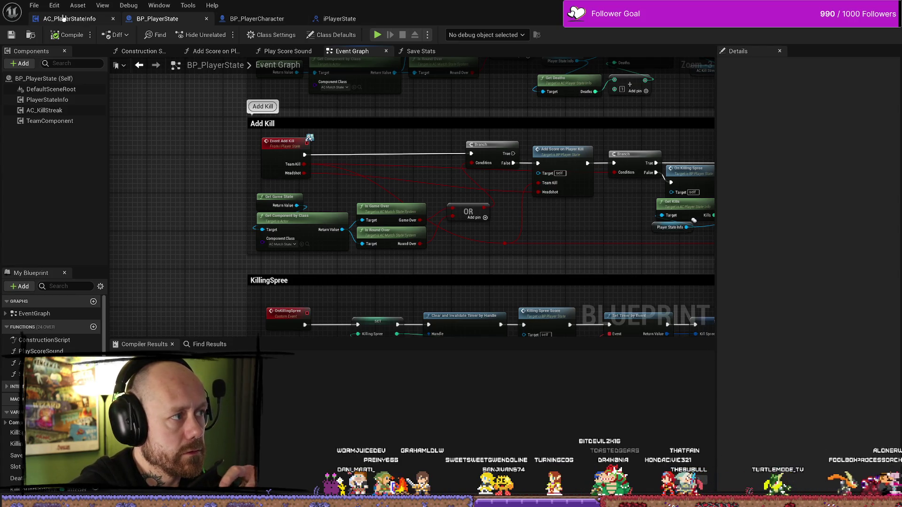
left_click(257, 18)
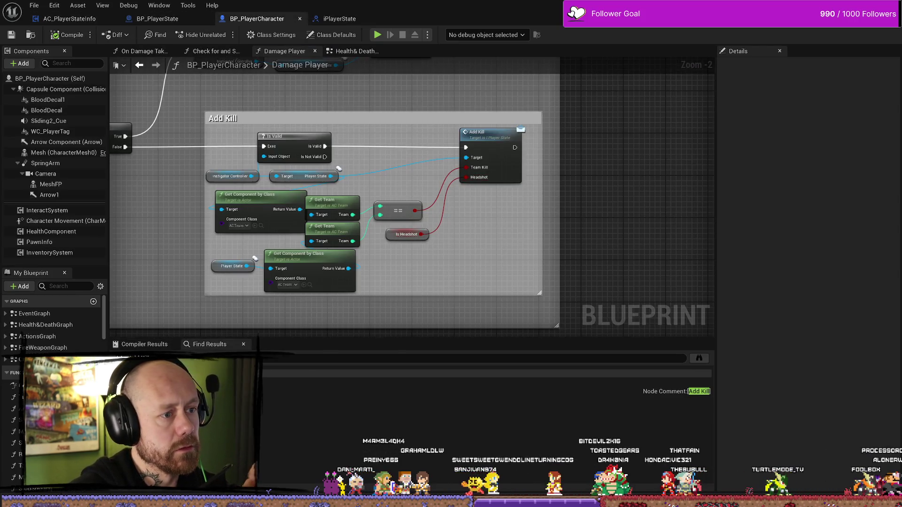
- Trial a wire from Dmg Causer toward Add Kill's Headshot input, then cancel it
scroll(529, 226, "down", 5)
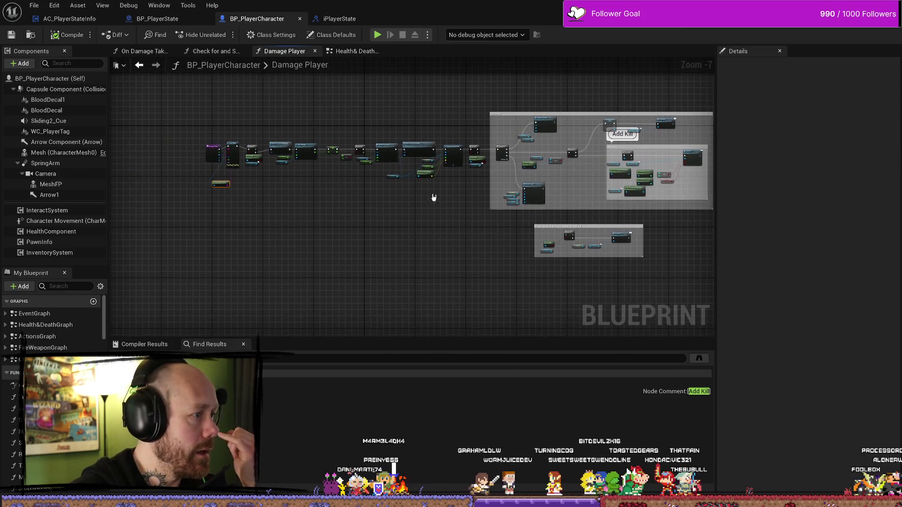
scroll(434, 197, "up", 5)
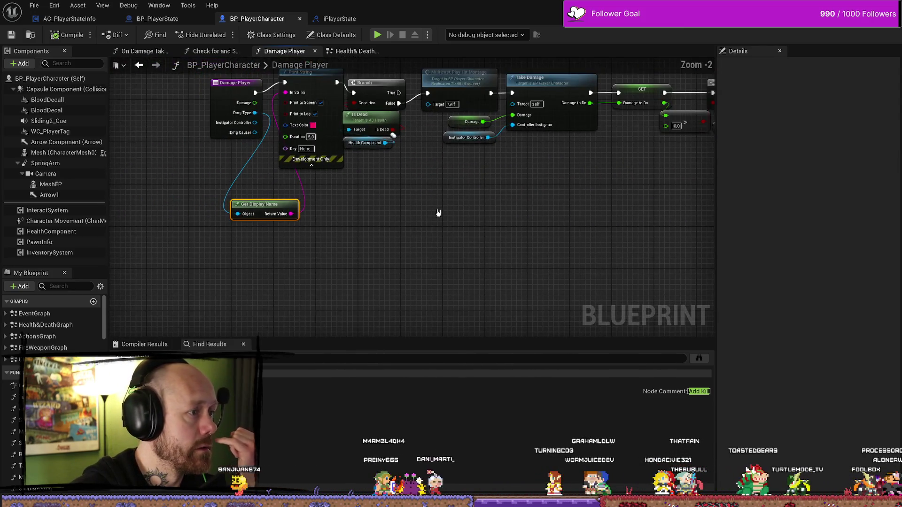
left_click_drag(438, 213, 376, 198)
mouse_move(193, 118)
left_mouse_down()
mouse_move(862, 301)
mouse_move(853, 268)
mouse_move(639, 87)
mouse_move(277, 125)
mouse_move(256, 400)
mouse_move(242, 293)
mouse_move(465, 85)
mouse_move(792, 88)
mouse_move(628, 95)
left_mouse_up()
mouse_move(440, 101)
left_mouse_down()
mouse_move(367, 92)
mouse_move(348, 256)
mouse_move(565, 196)
left_mouse_up()
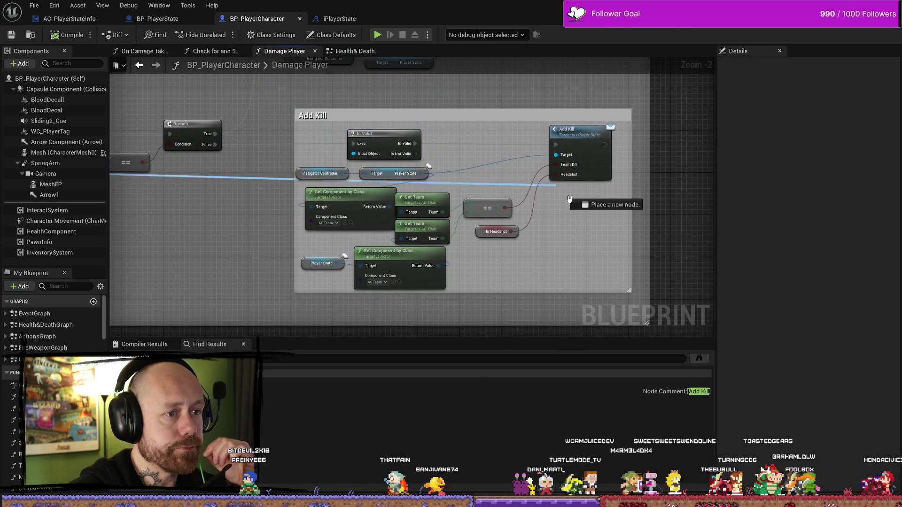
left_click_drag(591, 136, 596, 173)
left_click(563, 218)
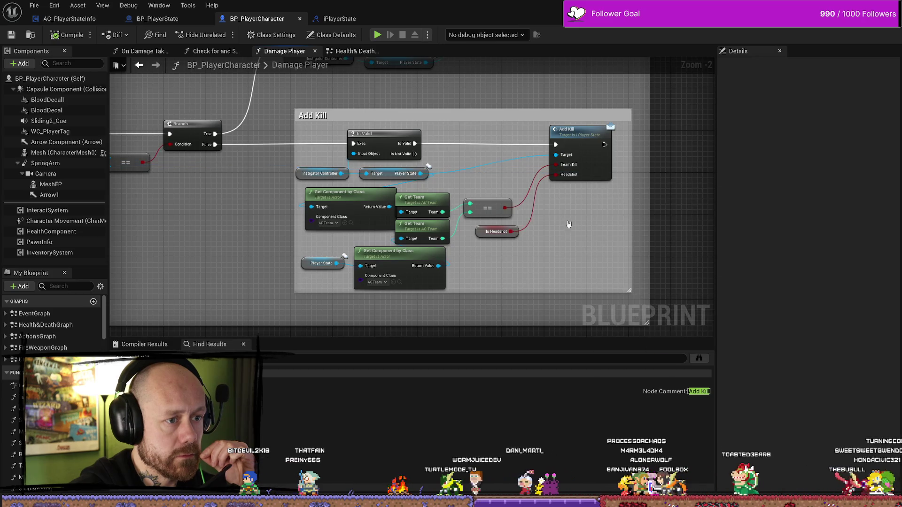
- Select the Add Kill call and open iPlayerState's Add Kill function
left_click(514, 157)
scroll(514, 156, "up", 2)
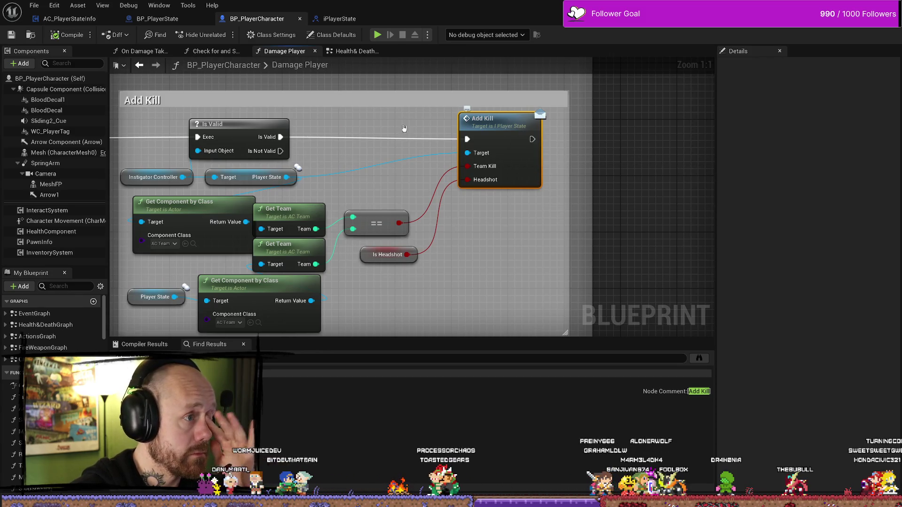
left_click(335, 18)
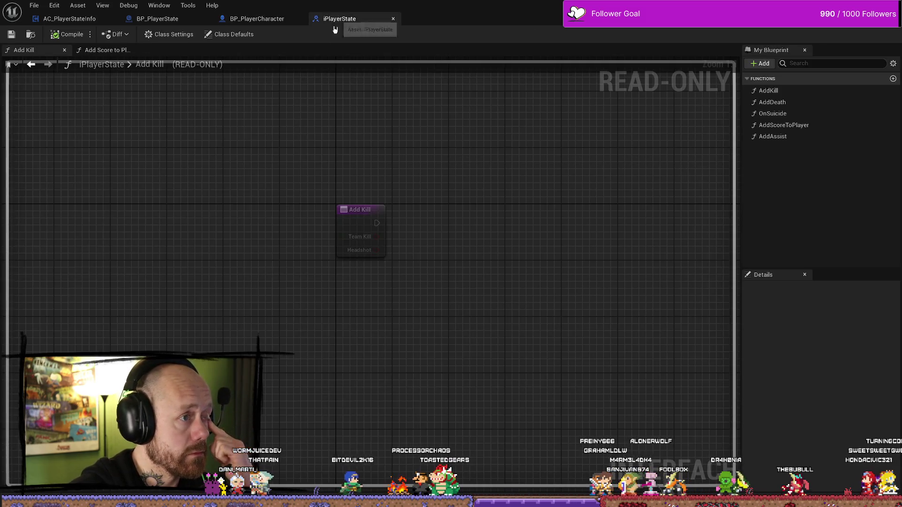
- Add a Boolean input NewParam to Add Kill after TeamKill and Headshot
left_click(359, 217)
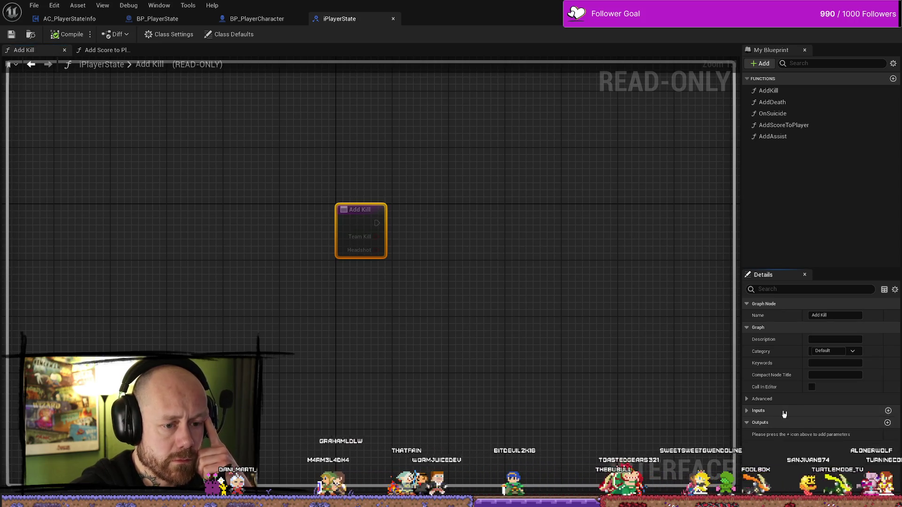
left_click(888, 412)
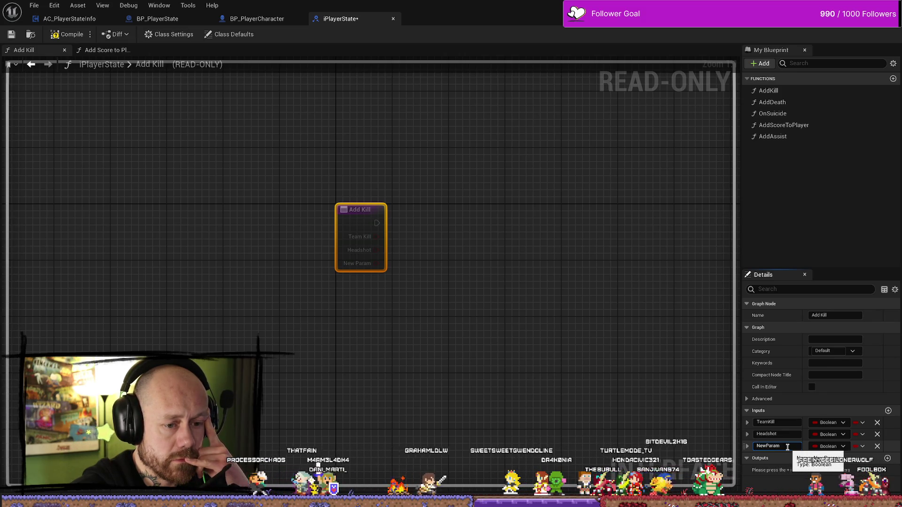
left_click(574, 339)
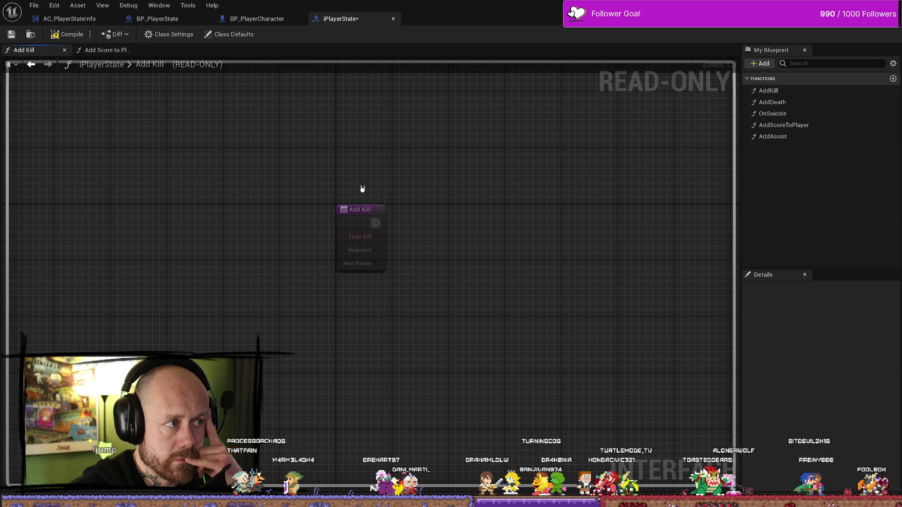
left_click(69, 18)
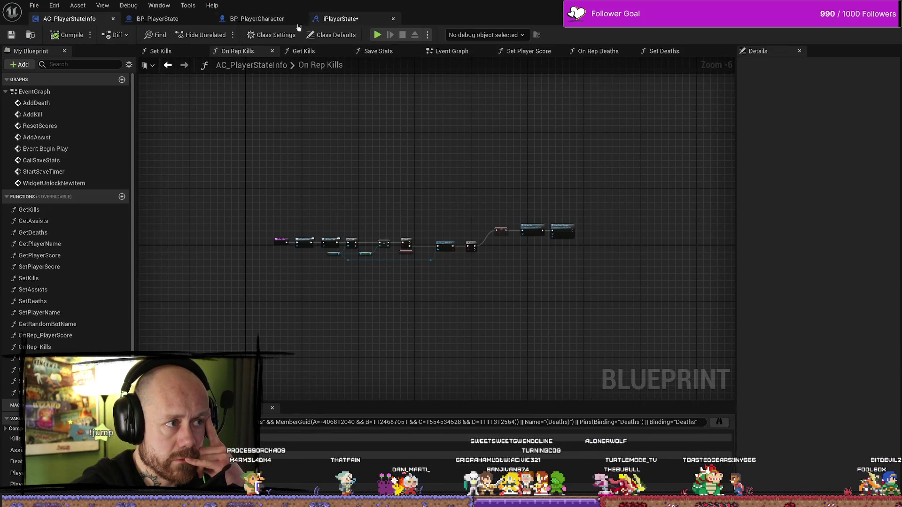
- Inspect BP_PlayerState's Event Add Kill chain through Branch, Select, Set Kills and Increase Kill Streak
left_click(349, 20)
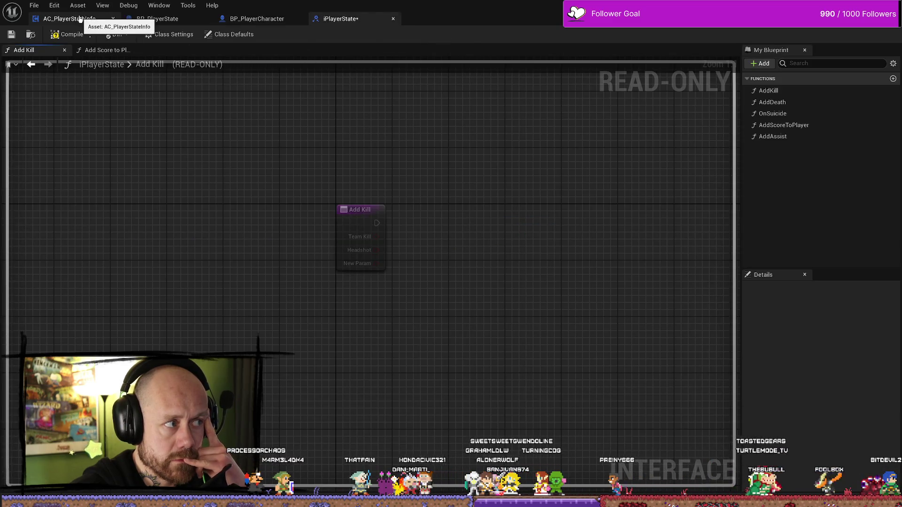
left_click(70, 19)
left_click(163, 19)
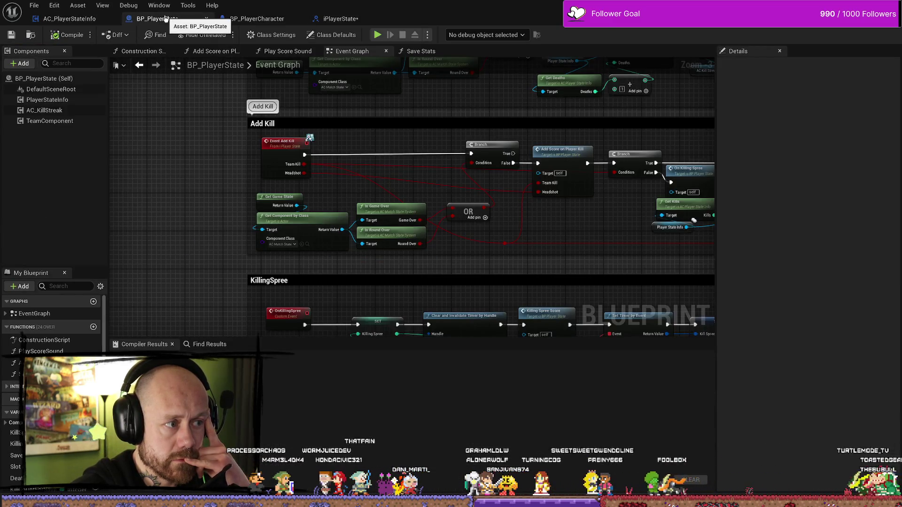
left_click(287, 151)
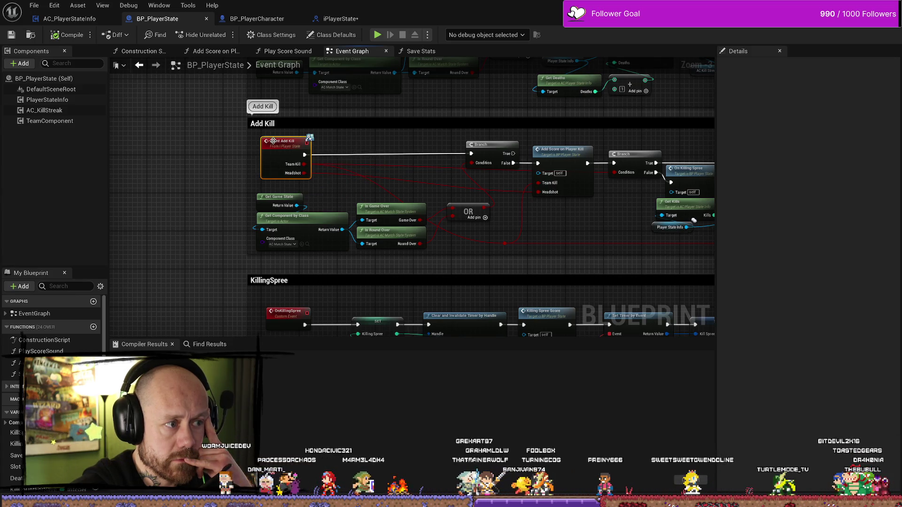
left_click_drag(396, 138, 366, 139)
mouse_move(546, 213)
left_mouse_down()
mouse_move(605, 202)
mouse_move(475, 194)
left_mouse_up()
scroll(438, 138, "up", 2)
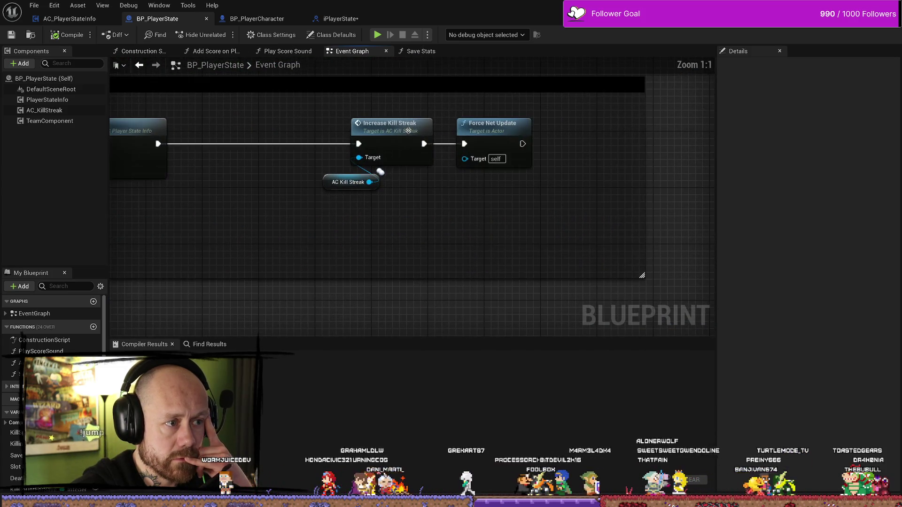
left_click_drag(382, 229, 536, 229)
scroll(507, 229, "down", 1)
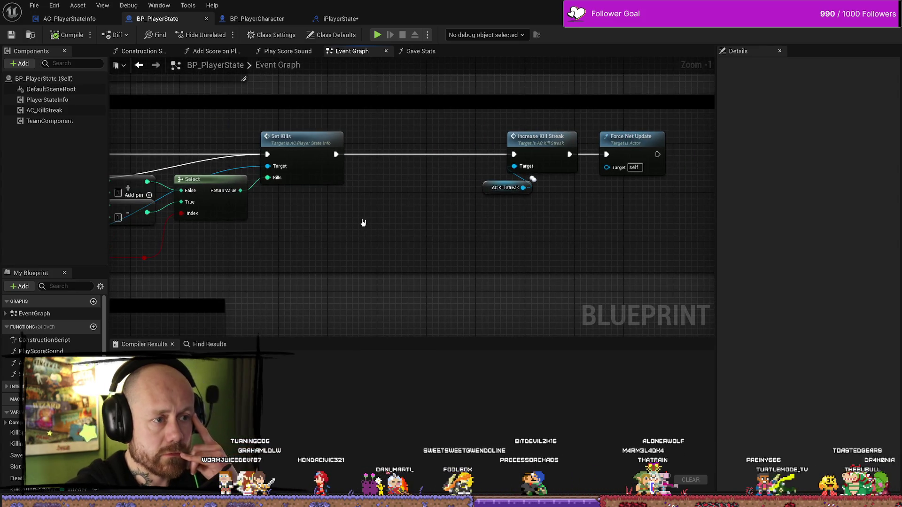
left_click_drag(365, 201, 469, 197)
scroll(455, 161, "down", 2)
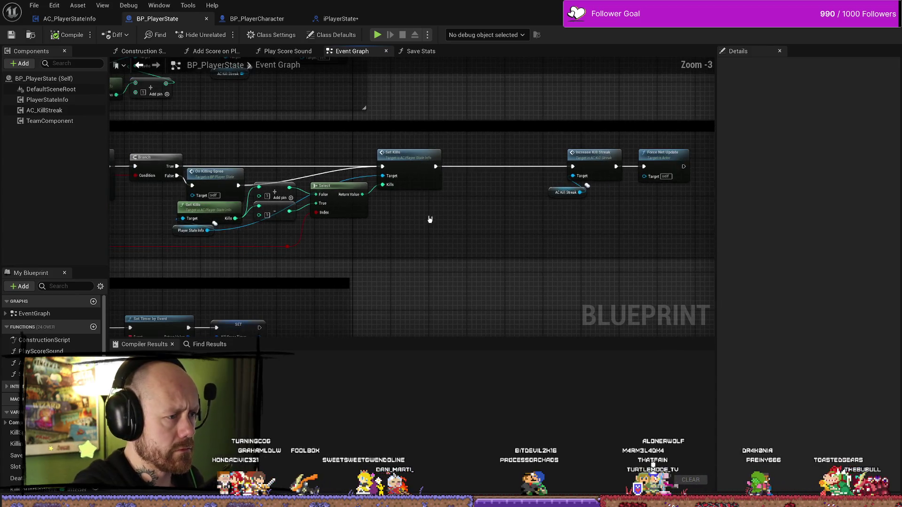
mouse_move(444, 161)
left_mouse_down()
mouse_move(562, 232)
mouse_move(373, 221)
mouse_move(517, 188)
mouse_move(353, 158)
mouse_move(331, 165)
mouse_move(344, 210)
left_mouse_up()
scroll(353, 157, "down", 1)
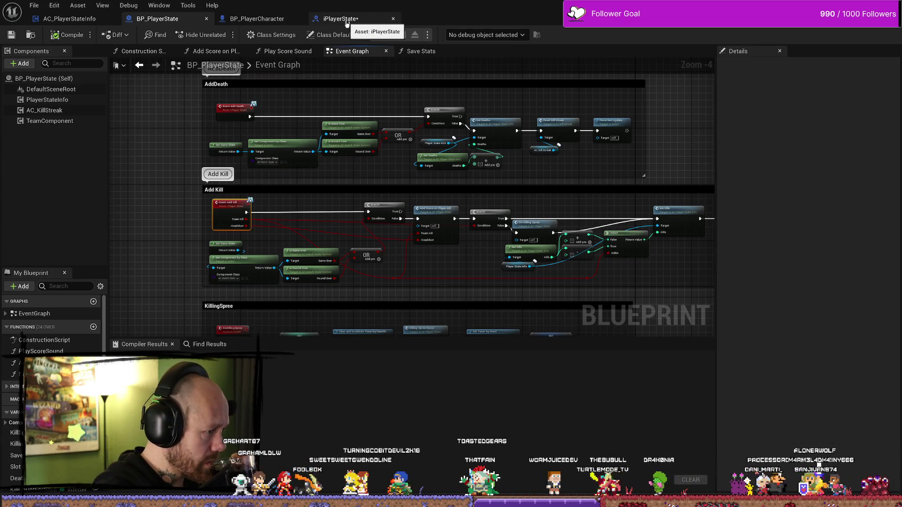
- Compare iPlayerState's Add Kill and AC_PlayerStateInfo's On Rep Kills, ending on BP_PlayerState's Event Graph
left_click(346, 23)
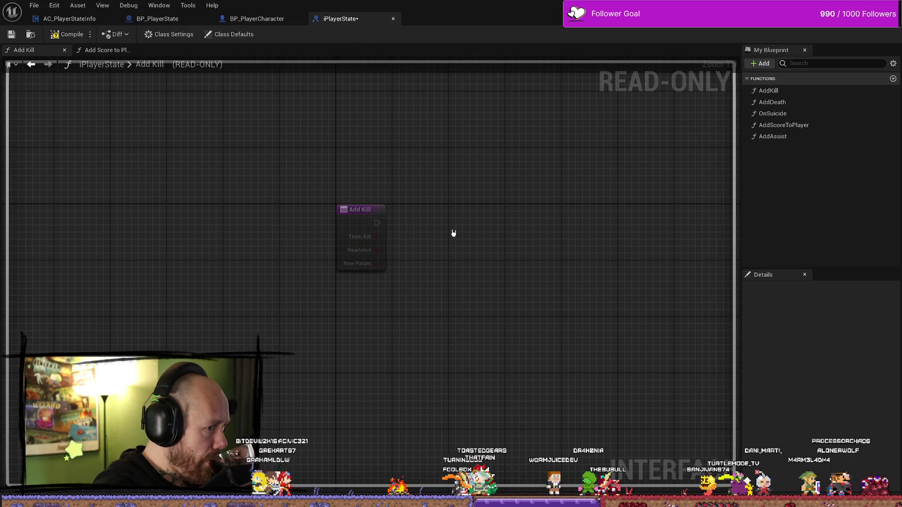
left_click(69, 19)
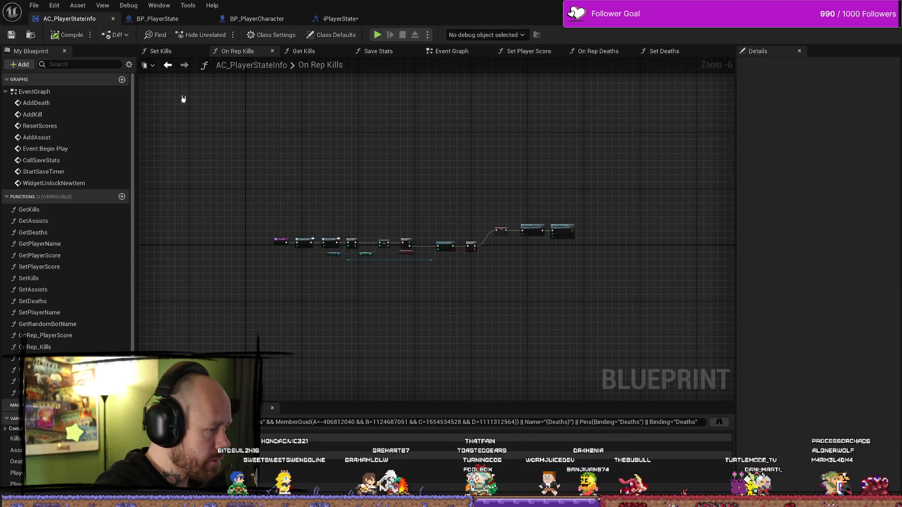
scroll(295, 257, "up", 4)
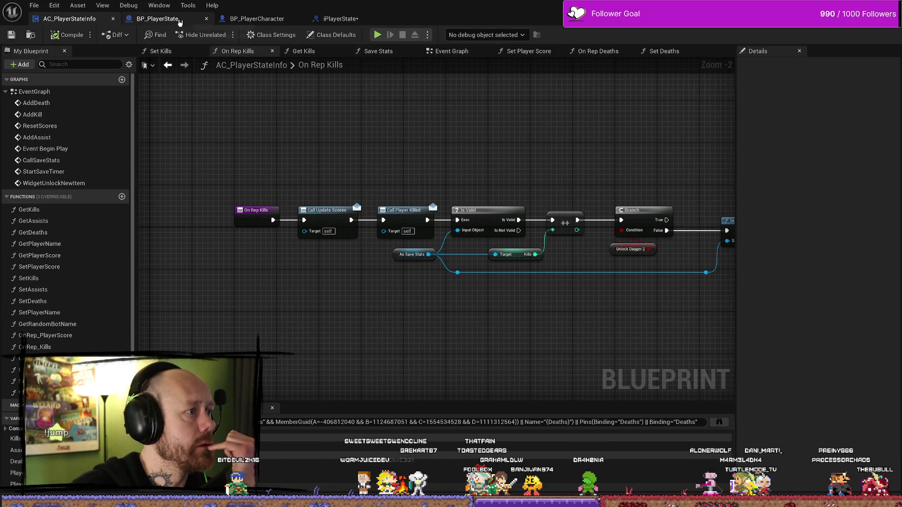
left_click(159, 19)
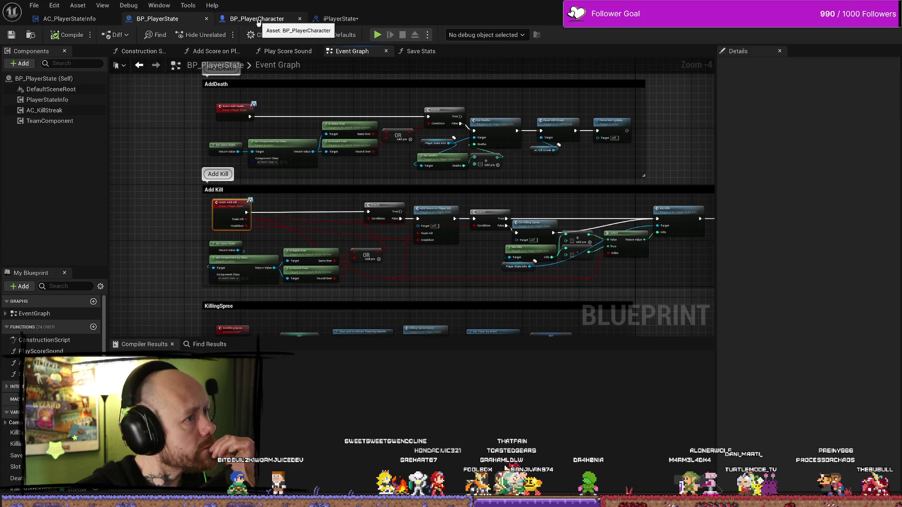
left_click(346, 21)
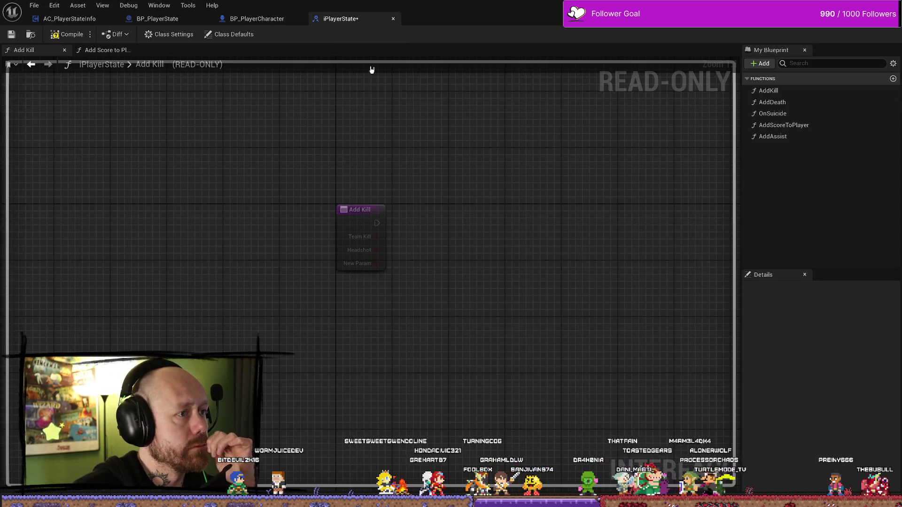
left_click(255, 20)
left_click(168, 20)
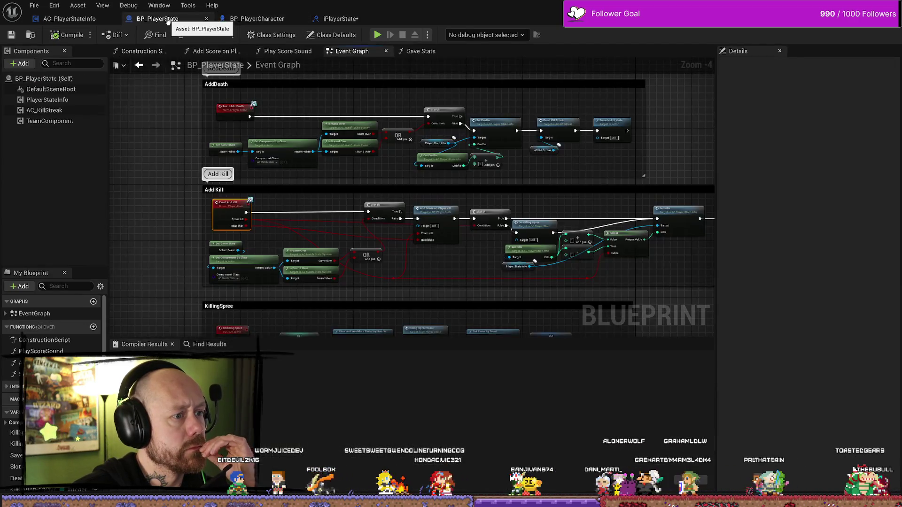
- Widen the kill-streak comment and survey the Add Kill and KillingSpree sections, centring Set Kills
left_click_drag(573, 204, 565, 173)
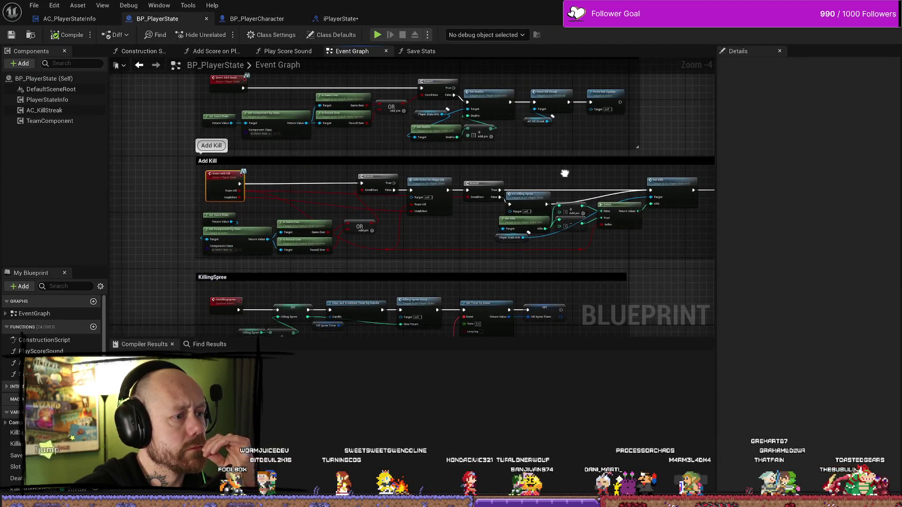
scroll(316, 147, "up", 2)
mouse_move(316, 147)
left_mouse_down()
mouse_move(456, 174)
mouse_move(405, 160)
mouse_move(587, 158)
left_mouse_up()
mouse_move(424, 199)
left_mouse_down()
mouse_move(171, 157)
mouse_move(418, 138)
mouse_move(600, 164)
left_mouse_up()
scroll(386, 155, "down", 1)
left_click_drag(374, 205, 545, 207)
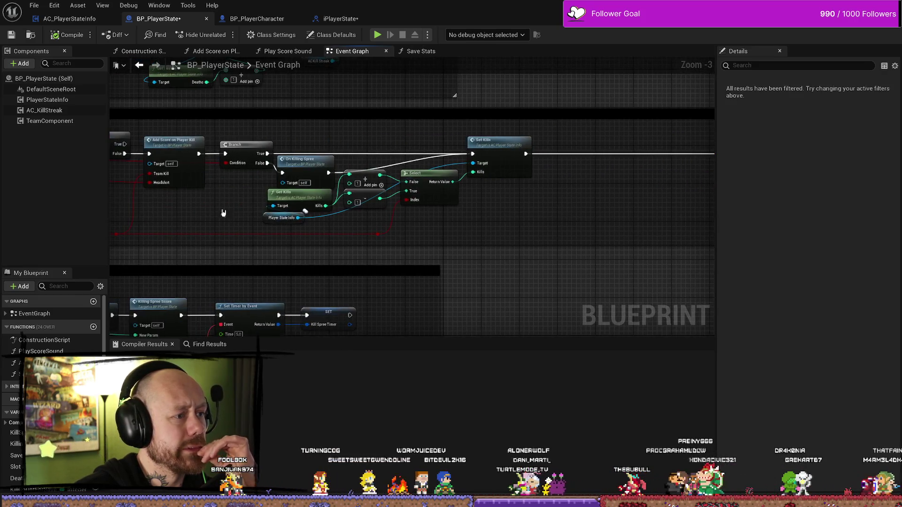
left_click_drag(239, 210, 491, 209)
left_click_drag(247, 153, 433, 148)
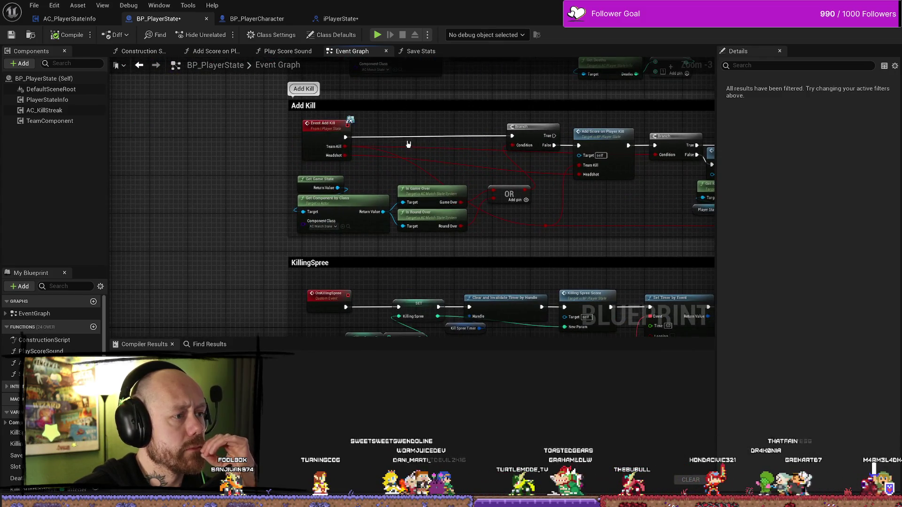
left_click_drag(457, 115, 104, 101)
mouse_move(604, 161)
left_mouse_down()
mouse_move(288, 160)
mouse_move(424, 164)
left_mouse_up()
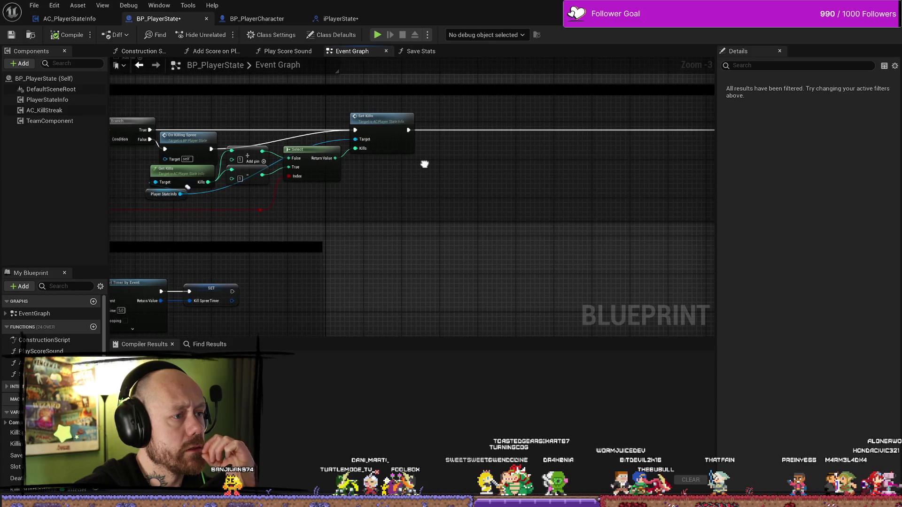
- Switch across the blueprint tabs to BP_PlayerCharacter's Damage Player graph
left_click(69, 19)
left_click(159, 19)
left_click(292, 19)
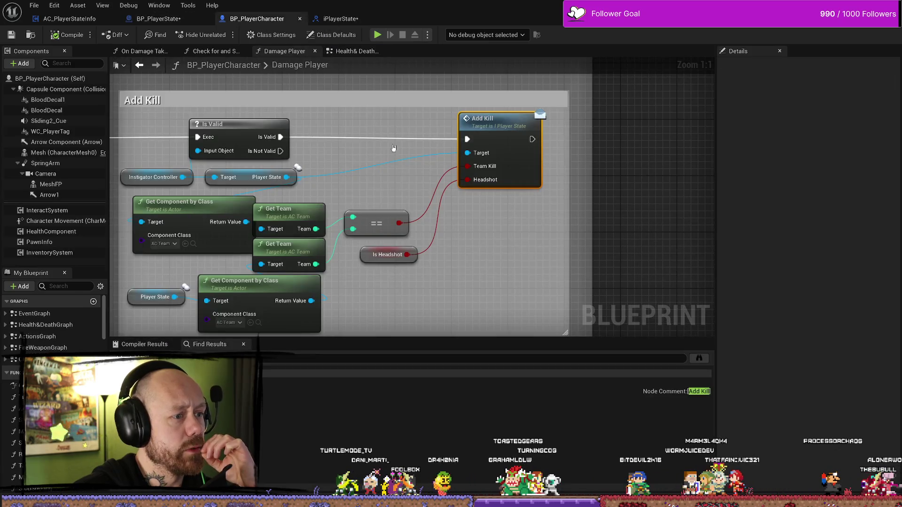
- Frame the Damage Player entry and Print String nodes in the graph
scroll(395, 148, "down", 2)
scroll(360, 151, "down", 2)
left_click_drag(360, 151, 505, 155)
left_click_drag(300, 188, 484, 190)
mouse_move(198, 198)
left_mouse_down()
mouse_move(205, 208)
mouse_move(378, 194)
left_mouse_up()
mouse_move(230, 208)
left_mouse_down()
mouse_move(293, 197)
mouse_move(228, 179)
left_mouse_up()
left_click_drag(357, 188, 235, 183)
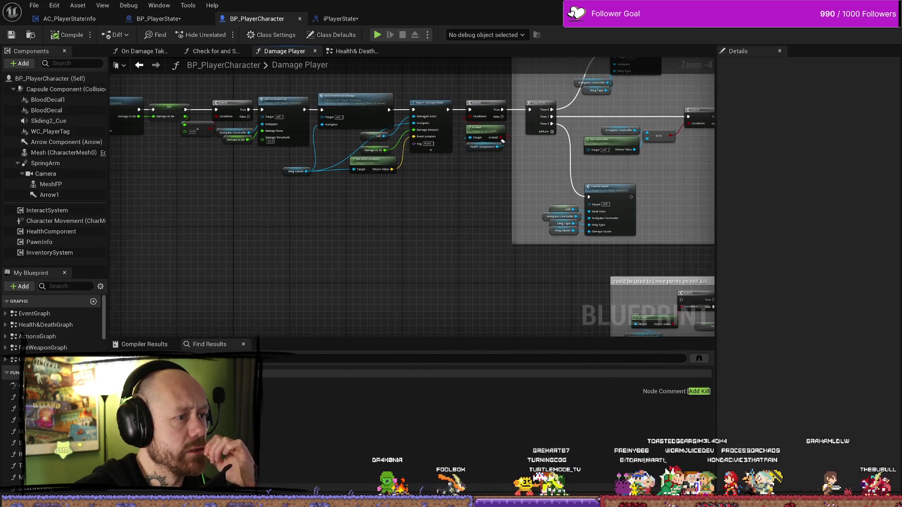
left_click_drag(423, 197, 301, 188)
left_click_drag(441, 187, 308, 190)
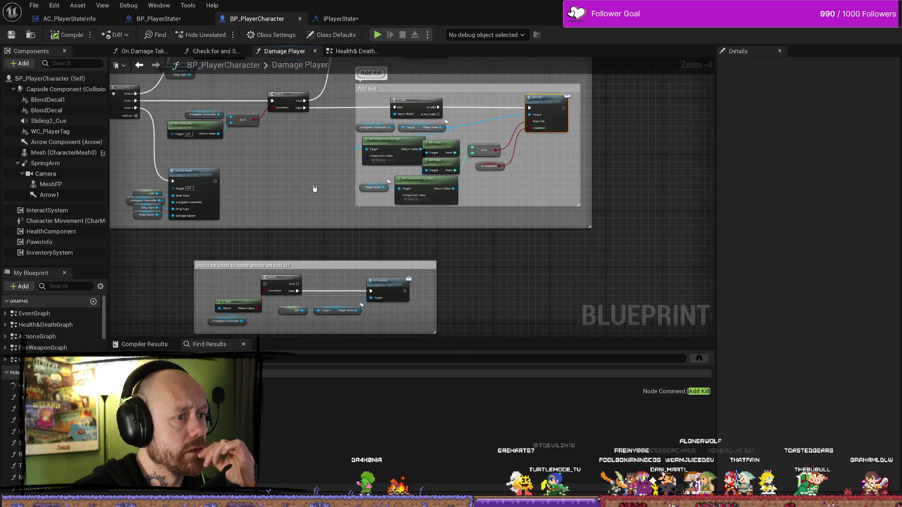
scroll(308, 191, "up", 1)
mouse_move(277, 116)
left_mouse_down()
mouse_move(634, 162)
mouse_move(470, 178)
mouse_move(322, 175)
mouse_move(362, 210)
left_mouse_up()
left_click_drag(202, 189, 357, 189)
scroll(294, 158, "up", 3)
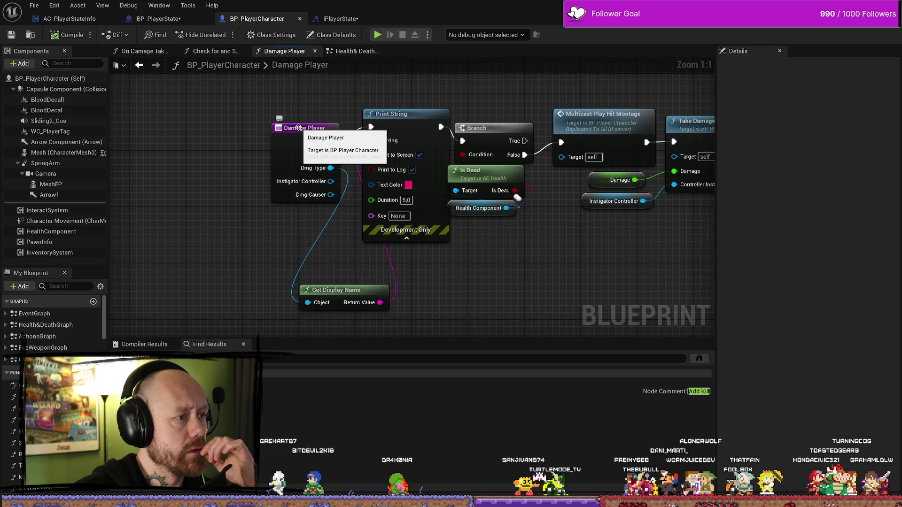
- Inspect the Damage Player entry and its node chain up to the On Dead comment, keeping its name
left_click(298, 128)
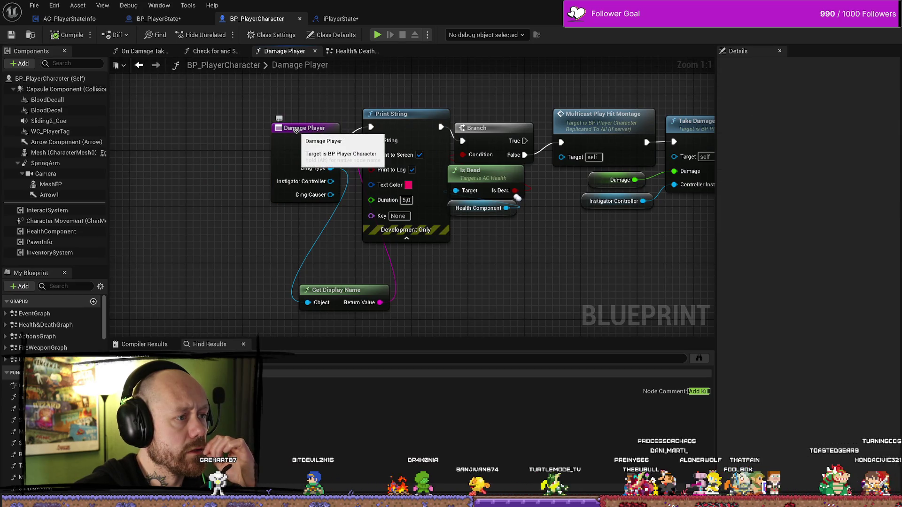
scroll(484, 247, "down", 5)
mouse_move(510, 266)
left_mouse_down()
mouse_move(314, 246)
mouse_move(540, 249)
mouse_move(276, 234)
left_mouse_up()
mouse_move(560, 243)
left_mouse_down()
mouse_move(316, 235)
mouse_move(699, 256)
mouse_move(495, 243)
left_mouse_up()
scroll(359, 227, "up", 3)
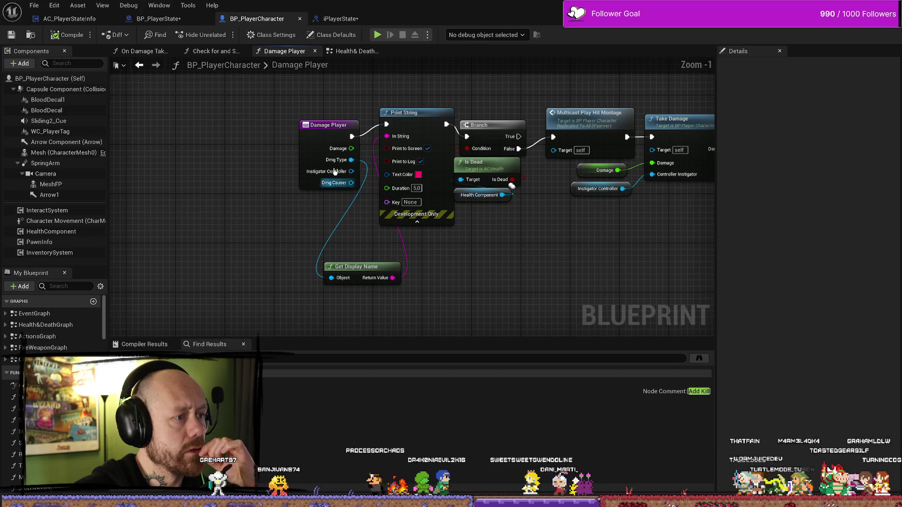
mouse_move(322, 127)
left_mouse_down()
mouse_move(293, 136)
mouse_move(279, 122)
left_mouse_up()
double_click(303, 112)
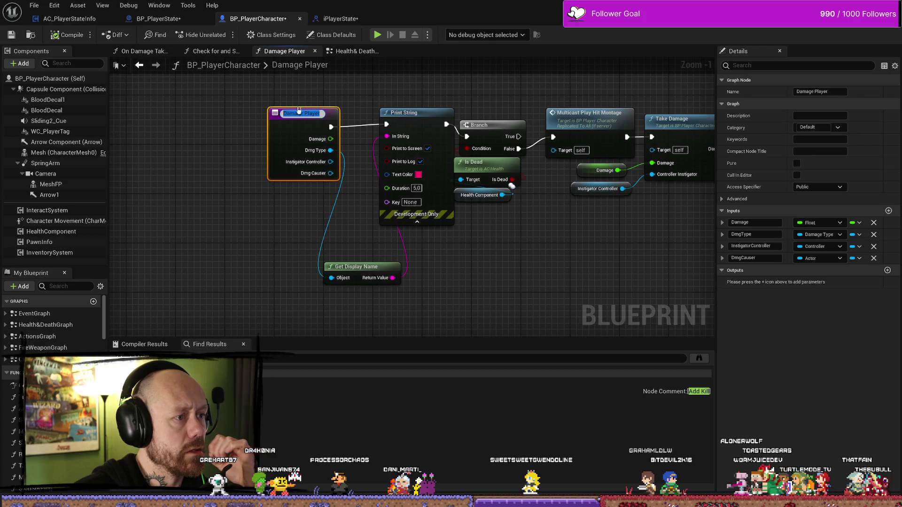
key("Return")
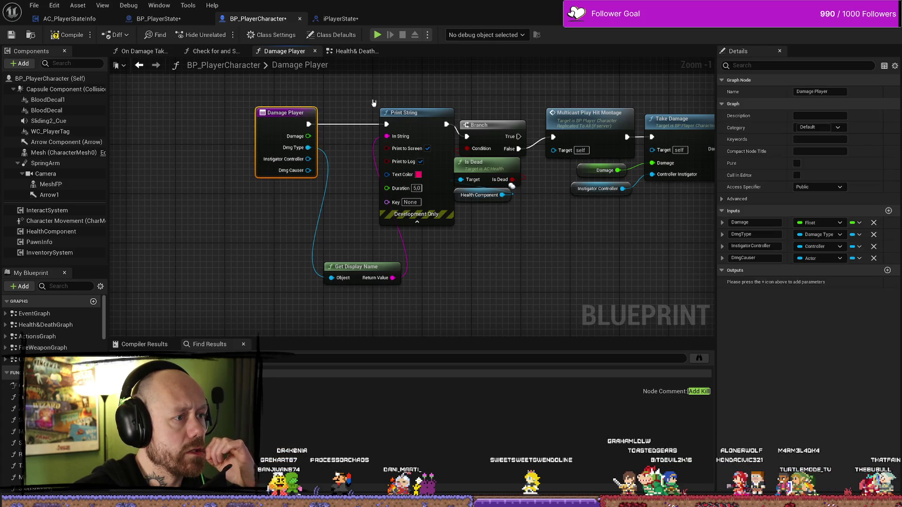
left_click(324, 110)
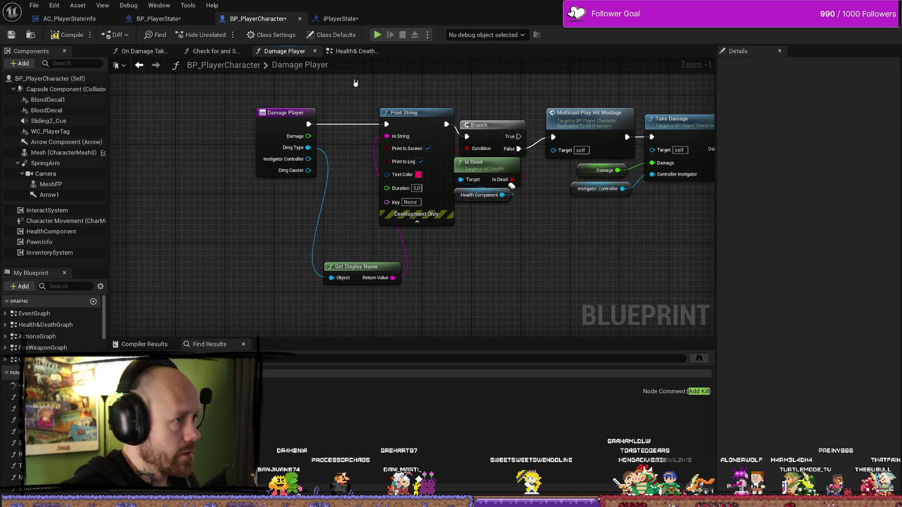
- Review the AnyDamage section of the Health& Death Graph
left_click(369, 52)
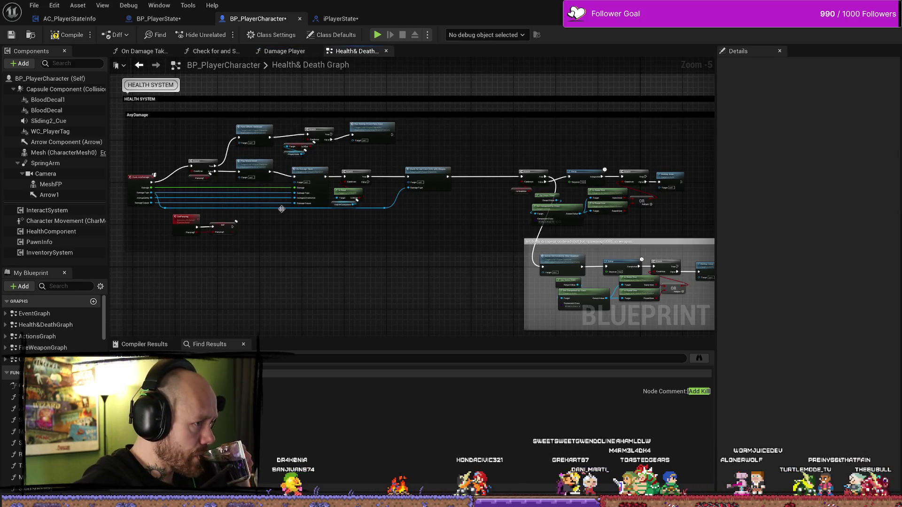
scroll(191, 222, "up", 4)
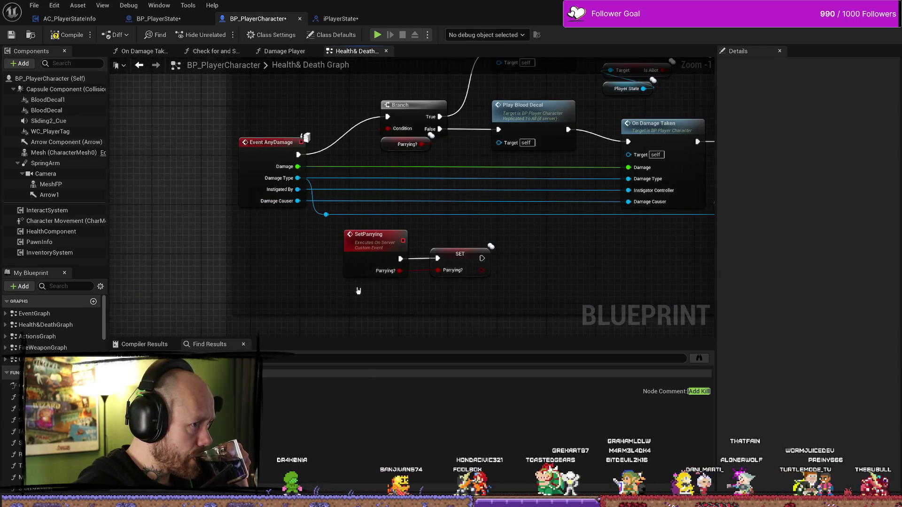
scroll(445, 272, "down", 2)
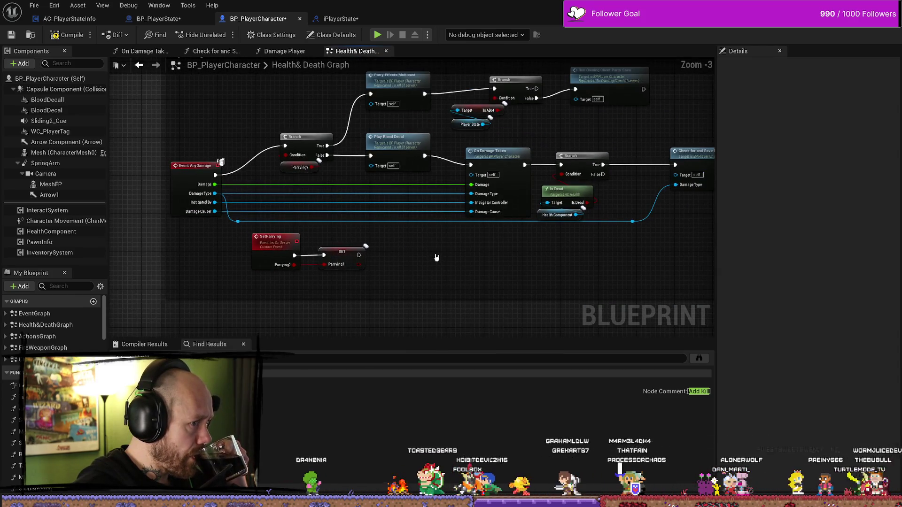
mouse_move(438, 257)
left_mouse_down()
mouse_move(246, 256)
mouse_move(428, 256)
left_mouse_up()
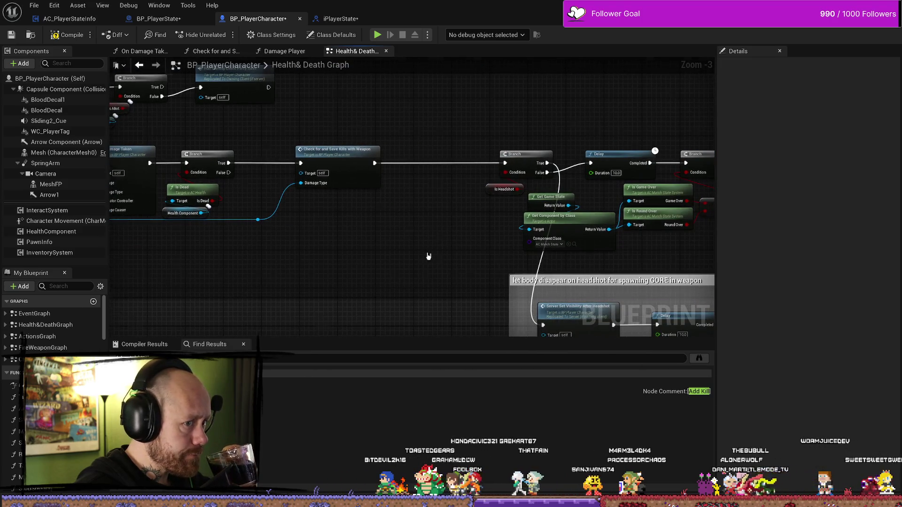
scroll(429, 256, "down", 3)
scroll(430, 254, "up", 3)
mouse_move(353, 255)
left_mouse_down()
mouse_move(264, 255)
mouse_move(328, 256)
left_mouse_up()
scroll(537, 264, "down", 1)
left_click_drag(537, 264, 393, 263)
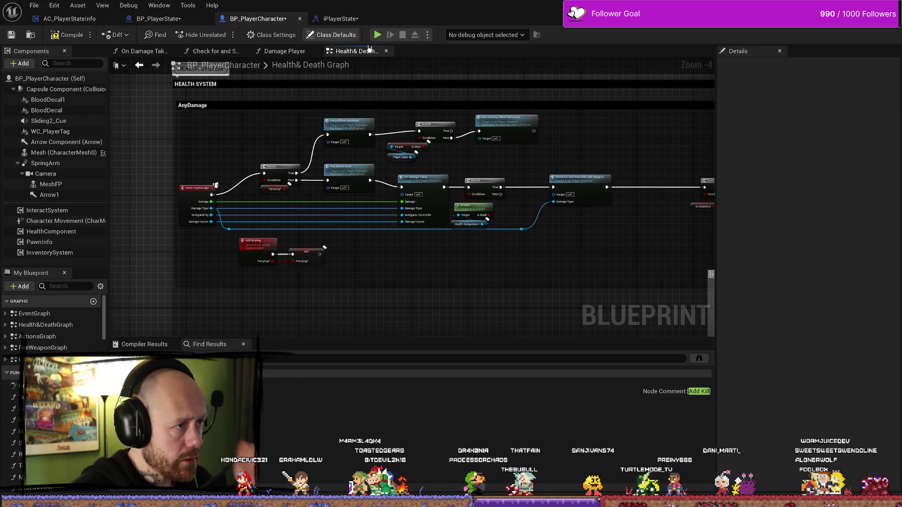
- Run Find References on the Damage Player function entry
left_click(284, 51)
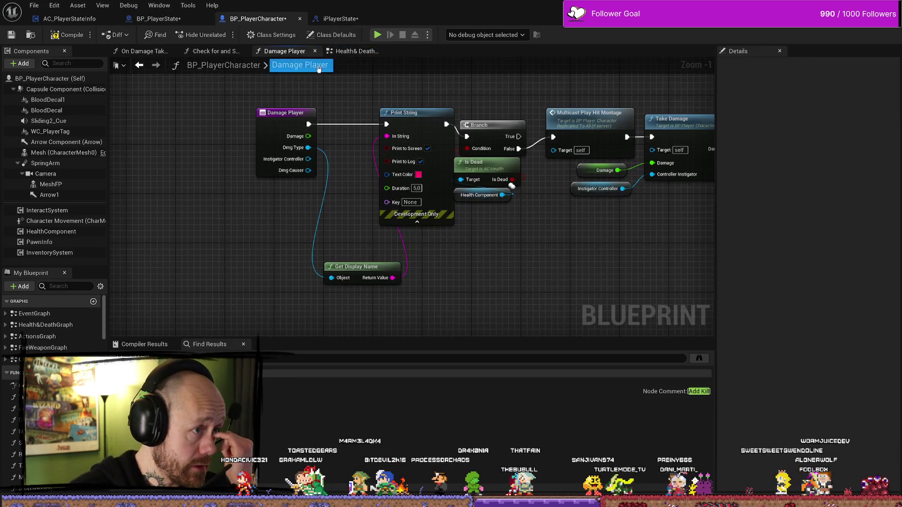
left_click(294, 116)
right_click(285, 117)
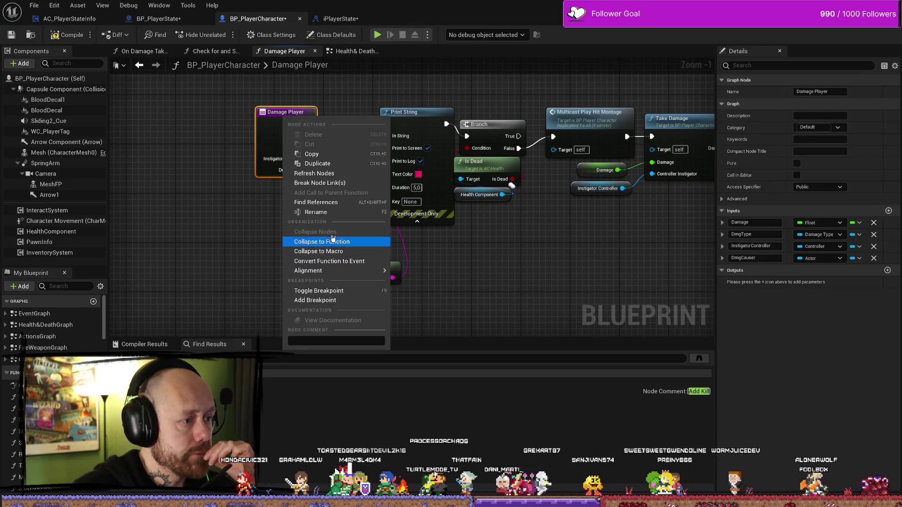
left_click(330, 205)
- Check the On Damage Taken, Get Player with Most Damage Done and Update Kill Feed references, reopening Damage Player
left_click(409, 382)
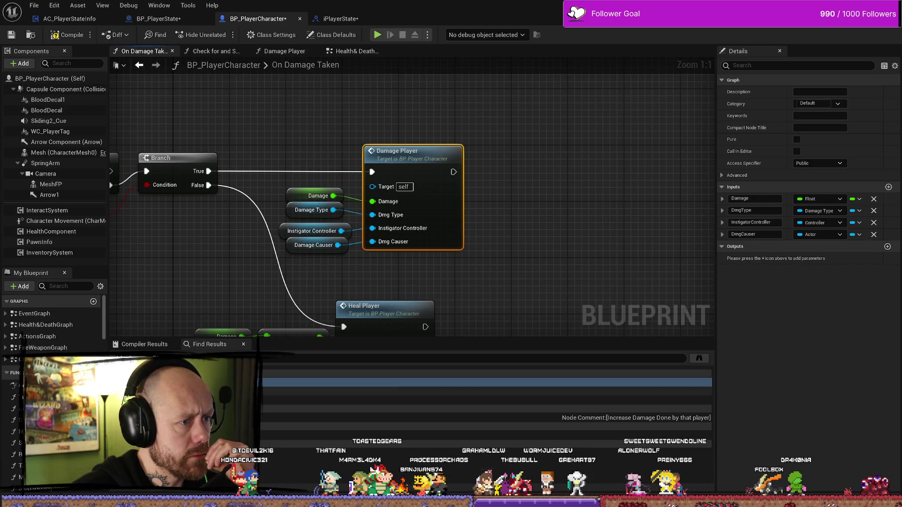
left_click(408, 400)
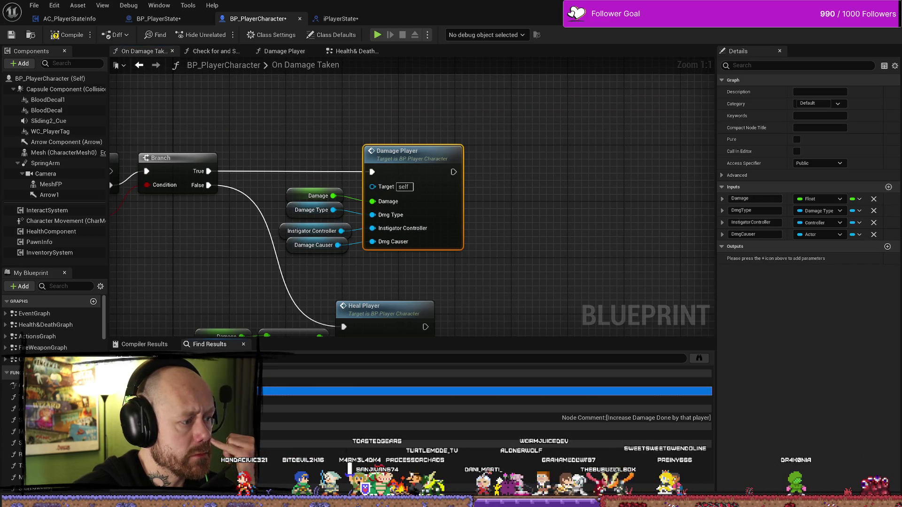
scroll(397, 187, "up", 1)
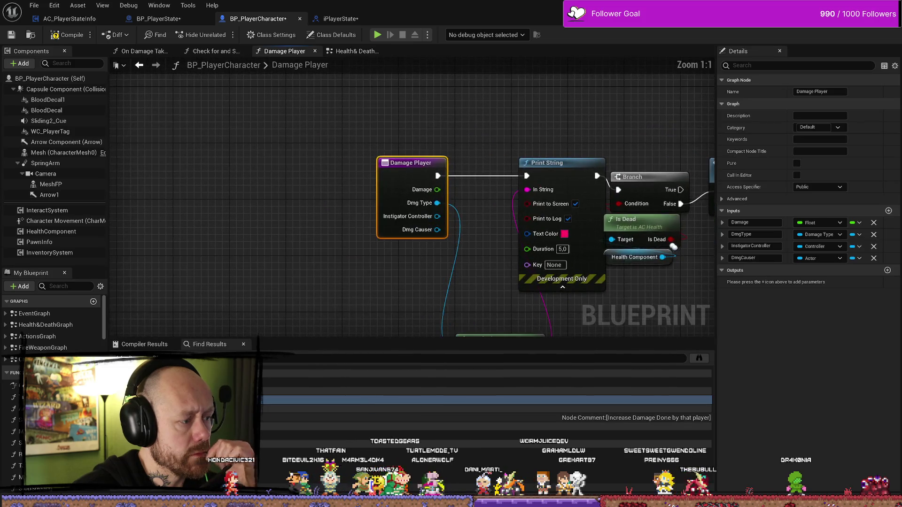
left_click(408, 442)
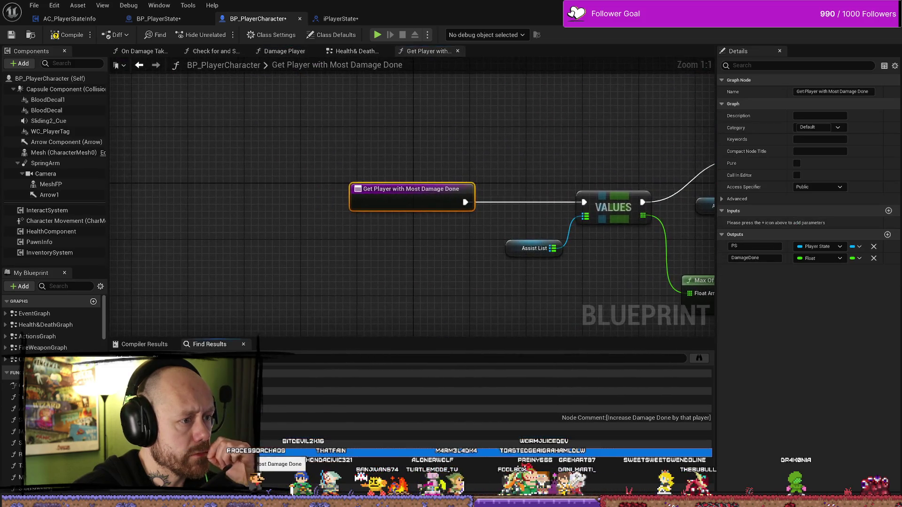
left_click(409, 450)
left_click(408, 382)
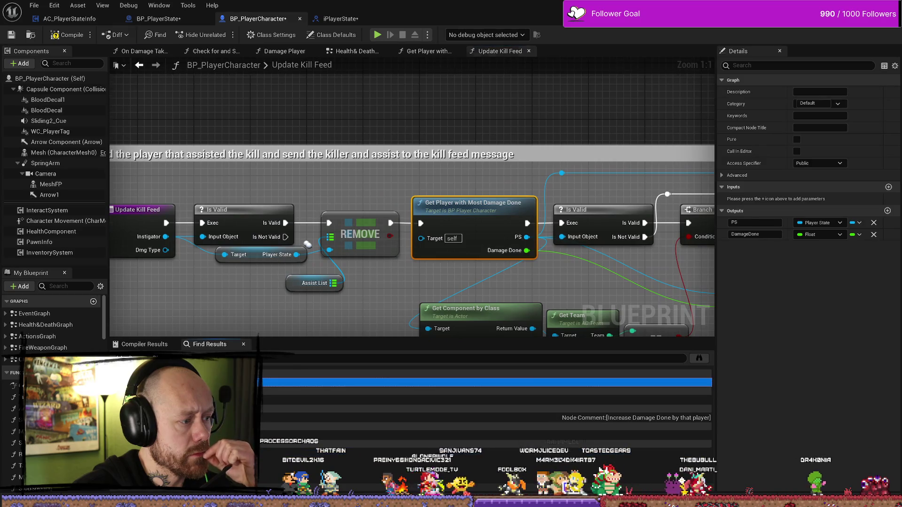
scroll(350, 275, "down", 10)
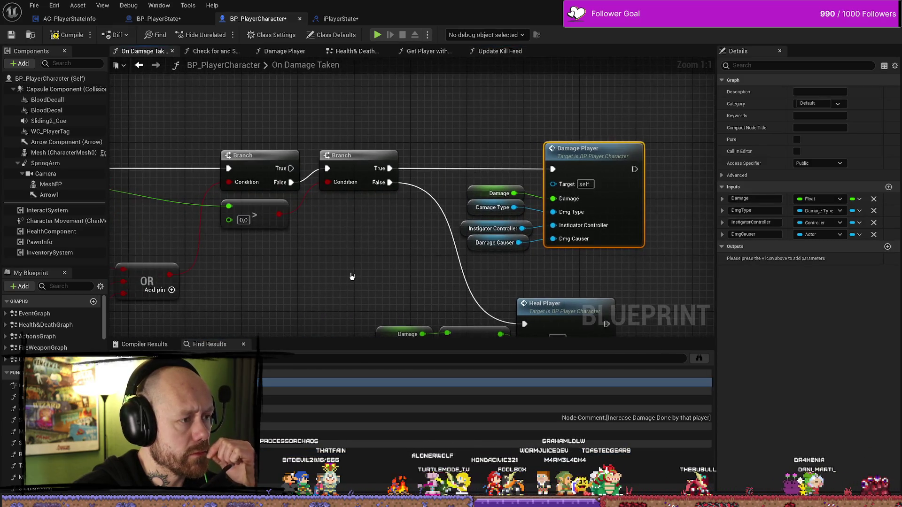
scroll(300, 269, "up", 7)
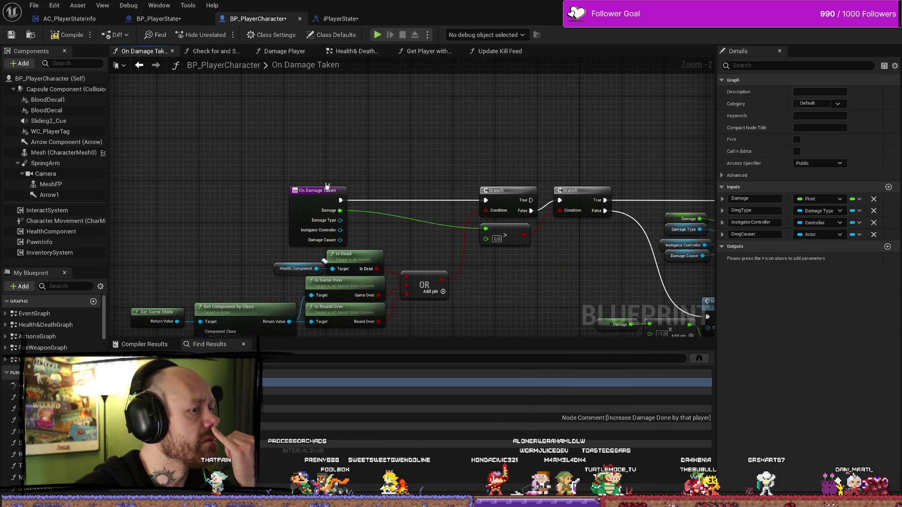
left_click_drag(400, 179, 371, 166)
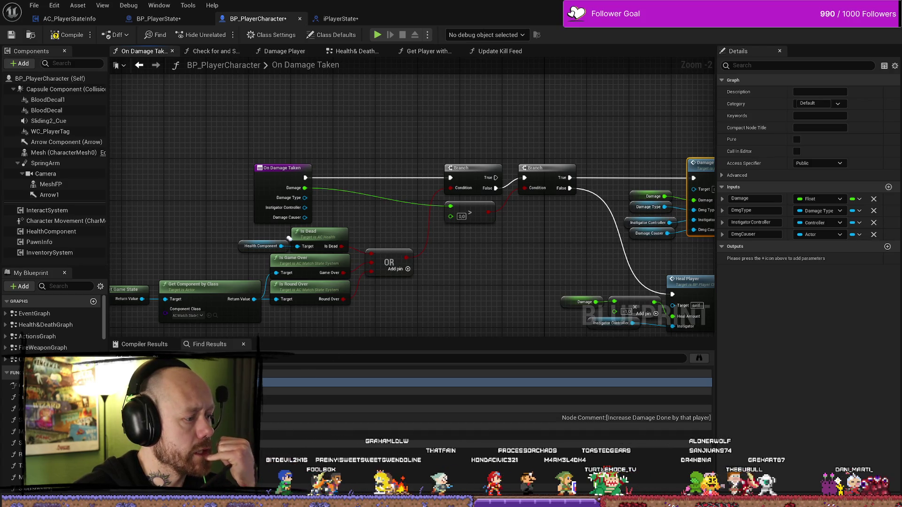
mouse_move(516, 282)
left_mouse_down()
mouse_move(489, 298)
mouse_move(359, 268)
mouse_move(282, 236)
left_mouse_up()
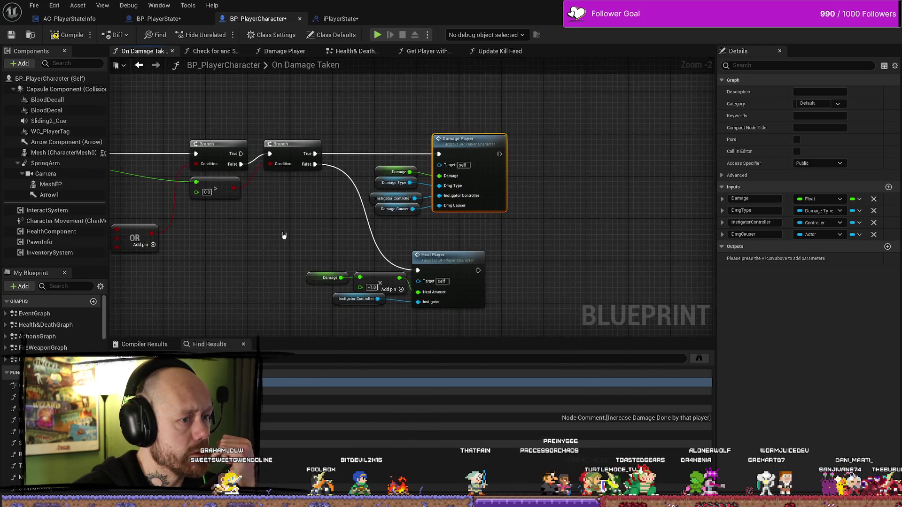
double_click(478, 141)
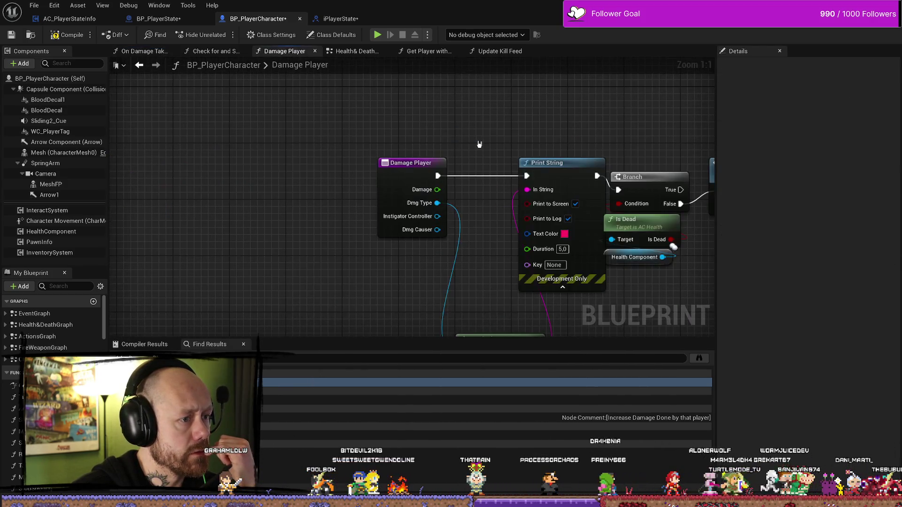
- Move the Damage Player entry node further left, clear of the SET and Branch nodes
scroll(479, 144, "down", 1)
mouse_move(499, 262)
left_mouse_down()
mouse_move(369, 262)
mouse_move(478, 264)
left_mouse_up()
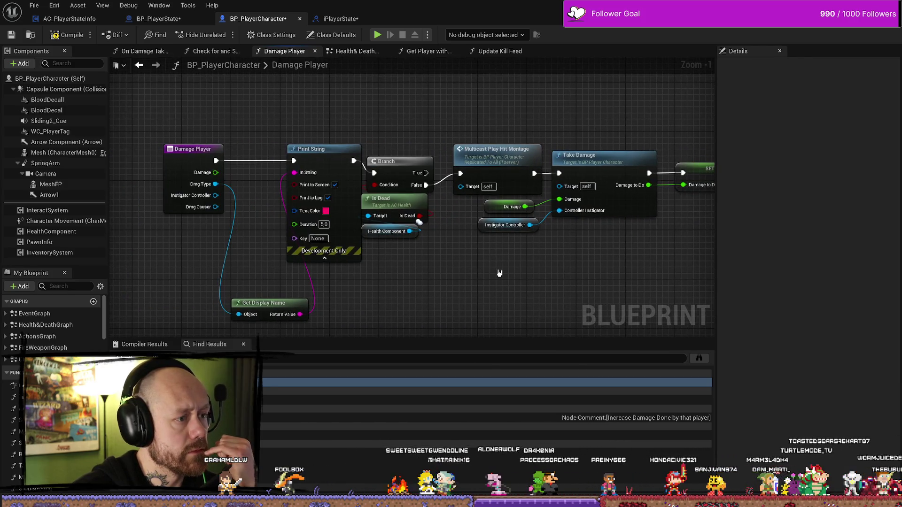
left_click_drag(193, 151, 162, 149)
mouse_move(273, 227)
left_mouse_down()
mouse_move(254, 227)
mouse_move(343, 216)
left_mouse_up()
left_click(342, 216)
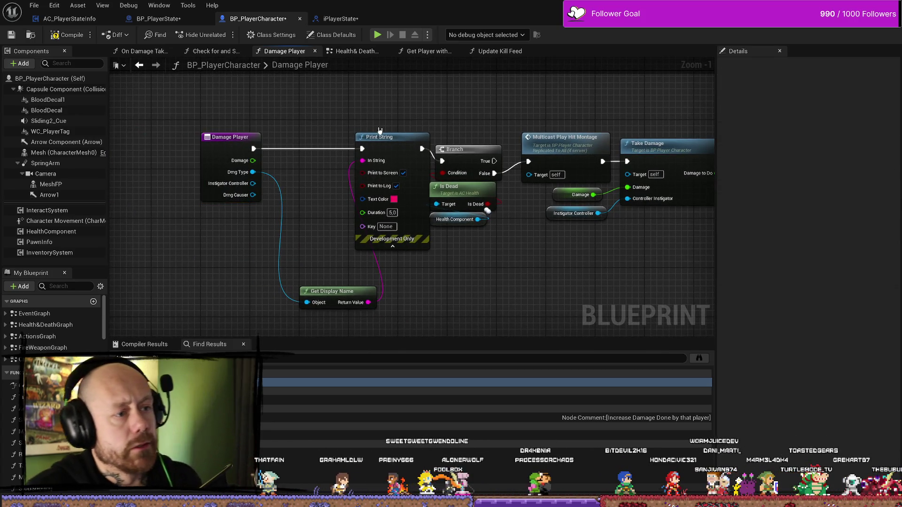
- Place Get Display Name beside Print String, then return to iPlayerState's Add Kill function
left_click(412, 134)
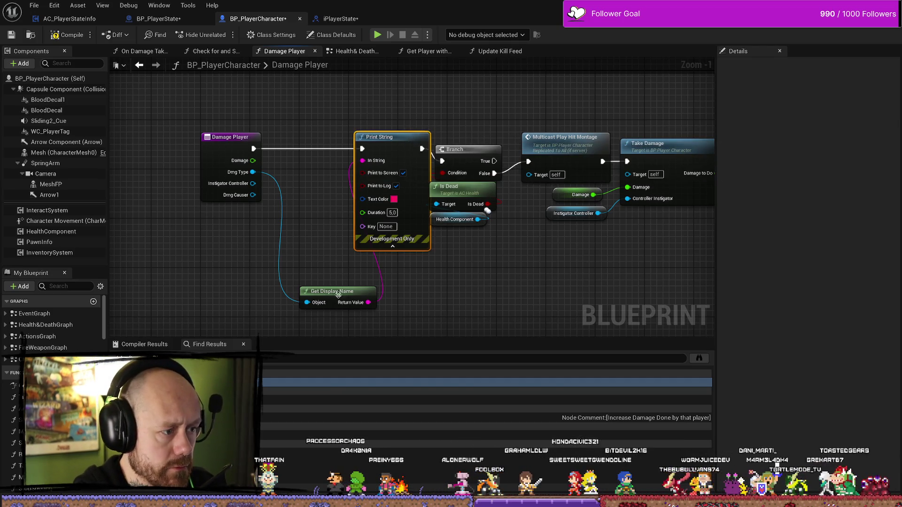
left_click_drag(338, 292, 311, 177)
scroll(277, 129, "up", 1)
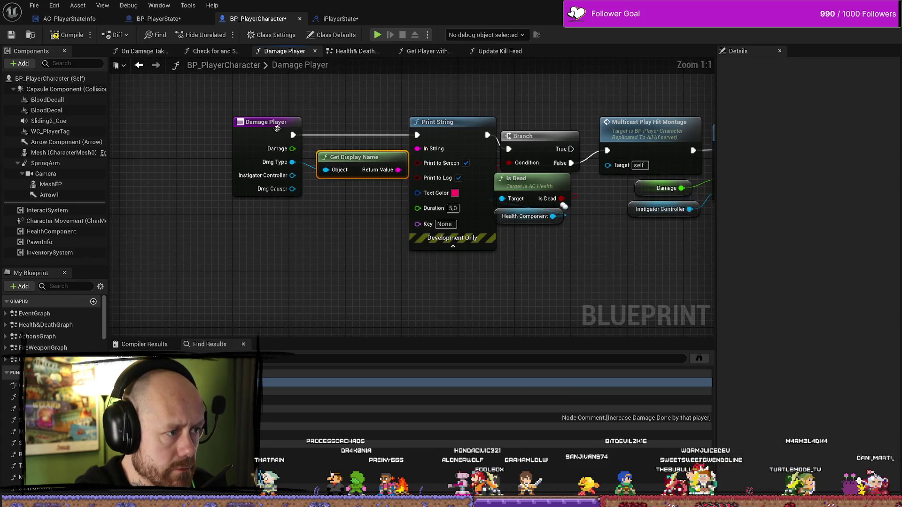
scroll(277, 128, "down", 5)
left_click_drag(326, 137, 253, 142)
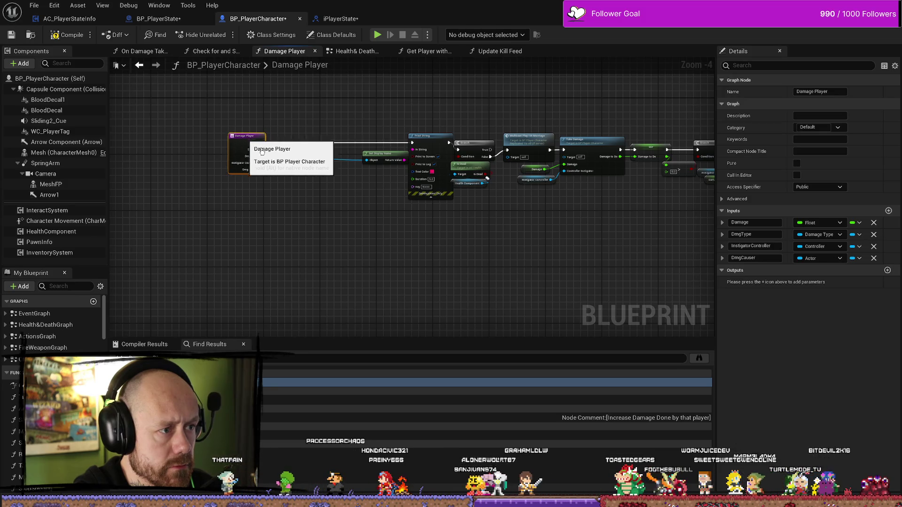
scroll(329, 196, "up", 2)
left_click(364, 241)
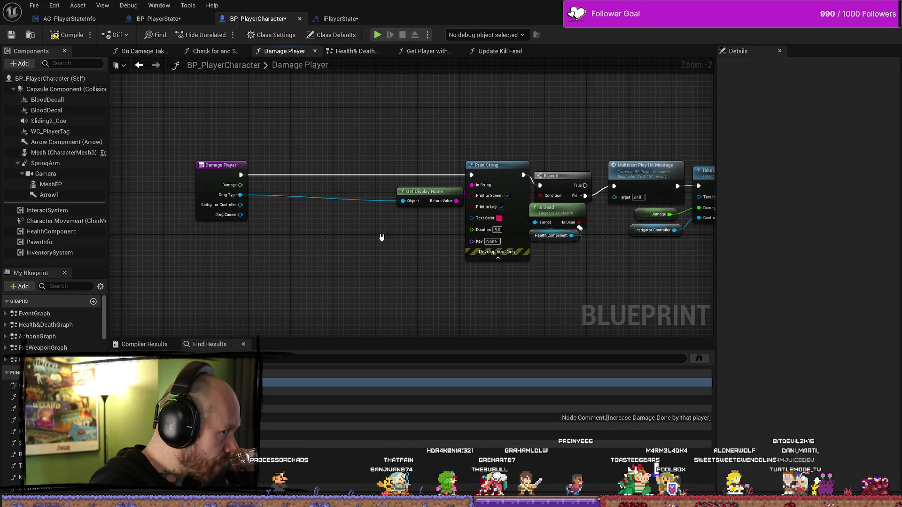
left_click(342, 19)
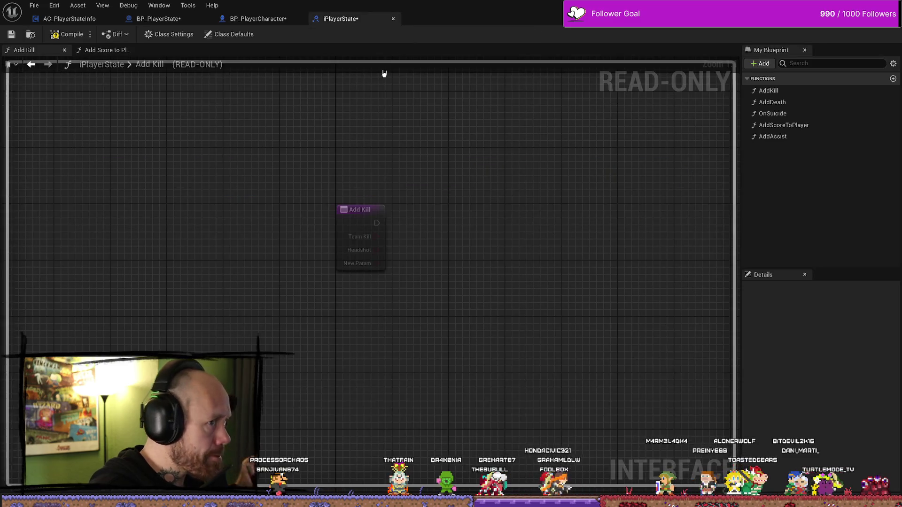
- Rename Add Kill's third input to DaggerDMG and add a fourth Boolean input, CrossbowDMG
left_click(367, 207)
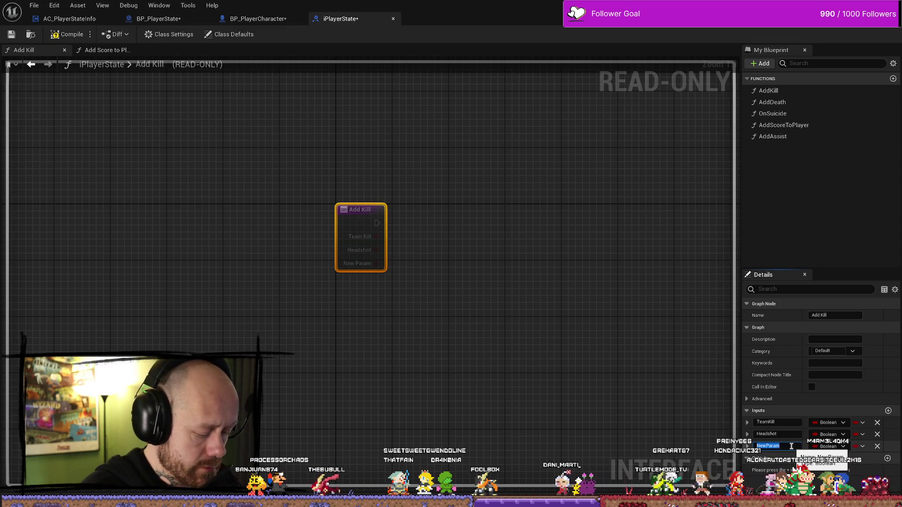
type("DaggerD")
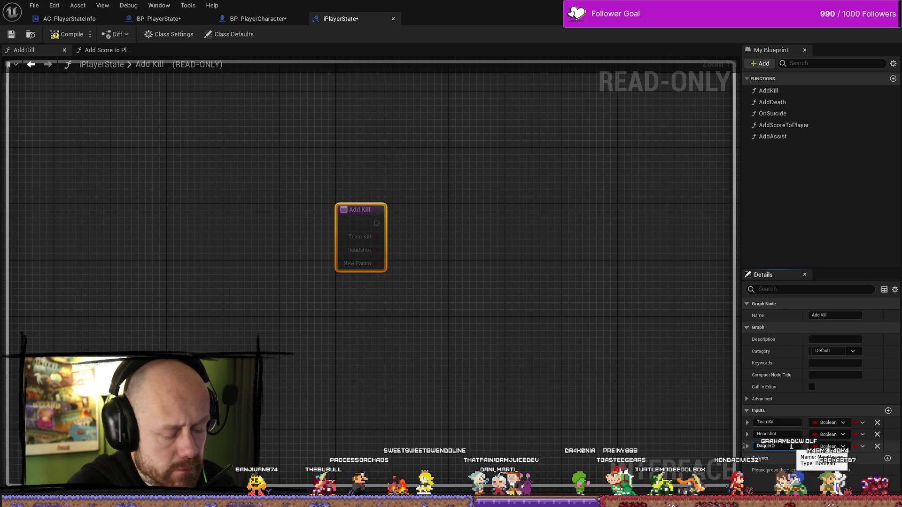
type("MG")
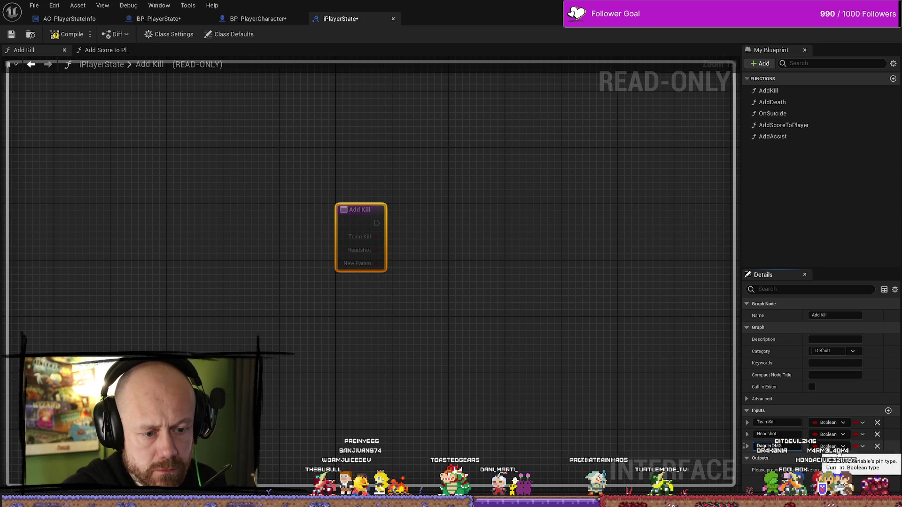
left_click(889, 411)
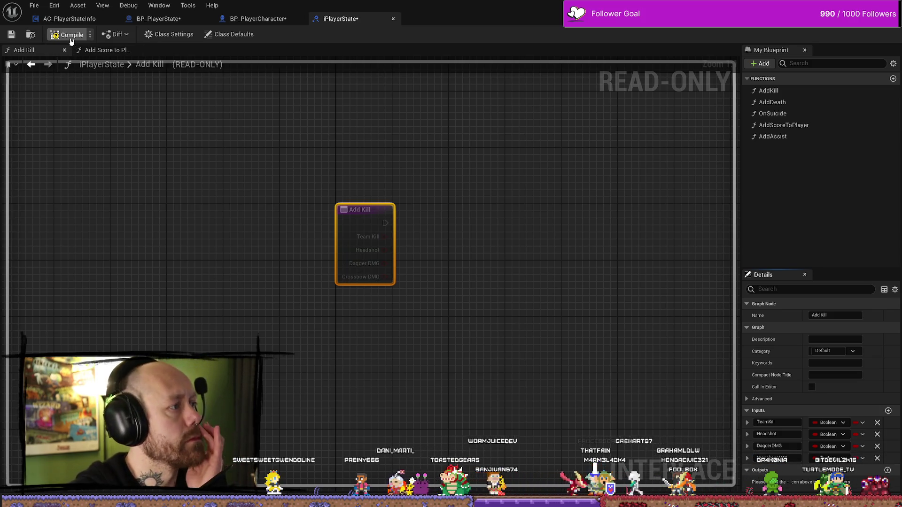
left_click(69, 18)
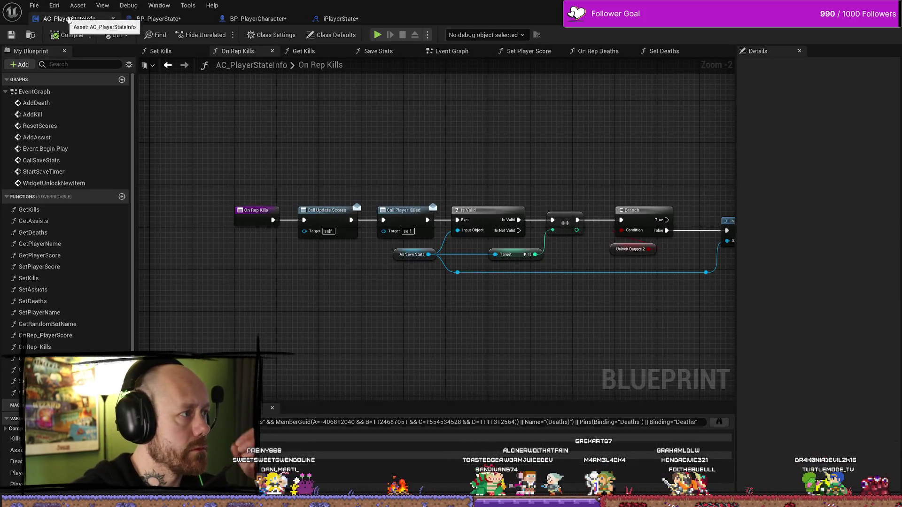
- Add an IsA node fed by Dmg Type with its class set to DT_Knife
left_click(257, 19)
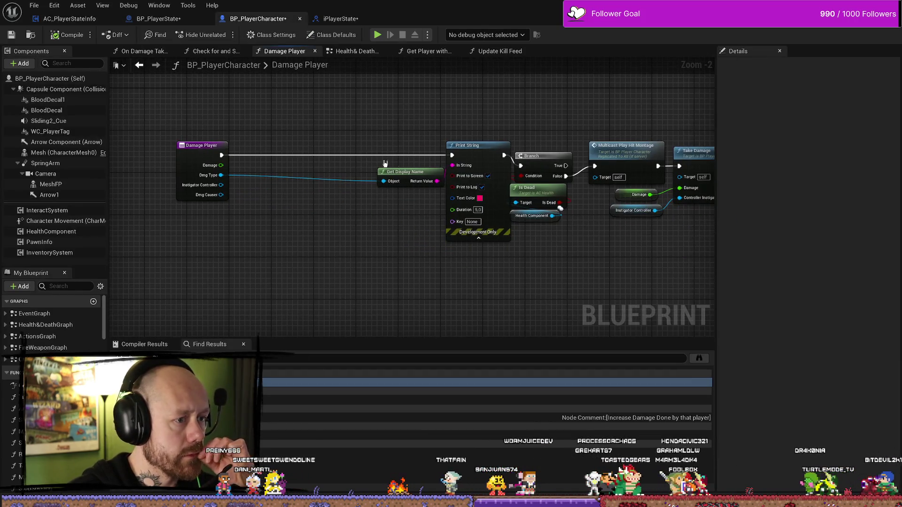
mouse_move(221, 175)
left_mouse_down()
mouse_move(310, 199)
mouse_move(278, 217)
left_mouse_up()
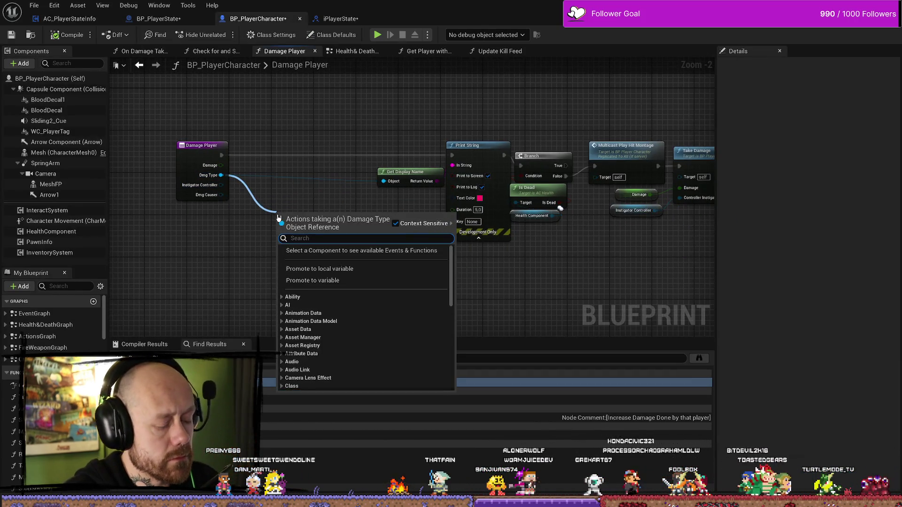
type("i")
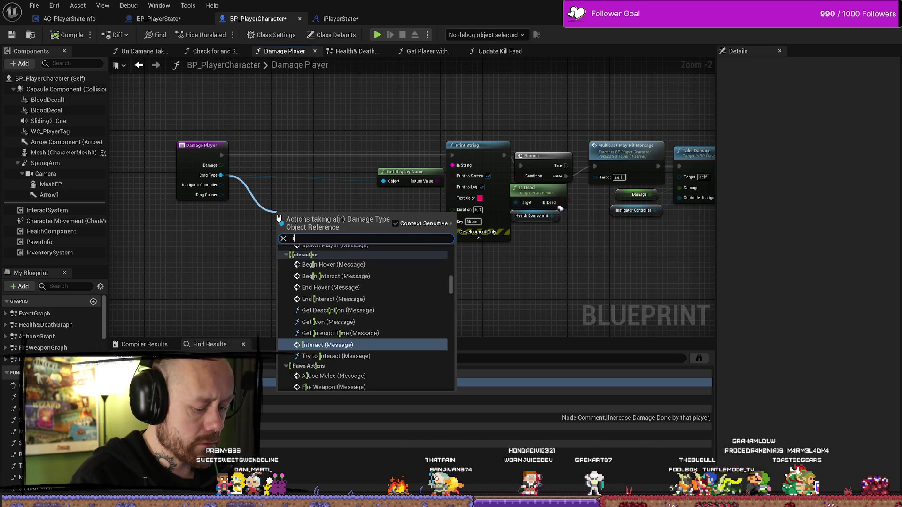
type("sa")
key("Return")
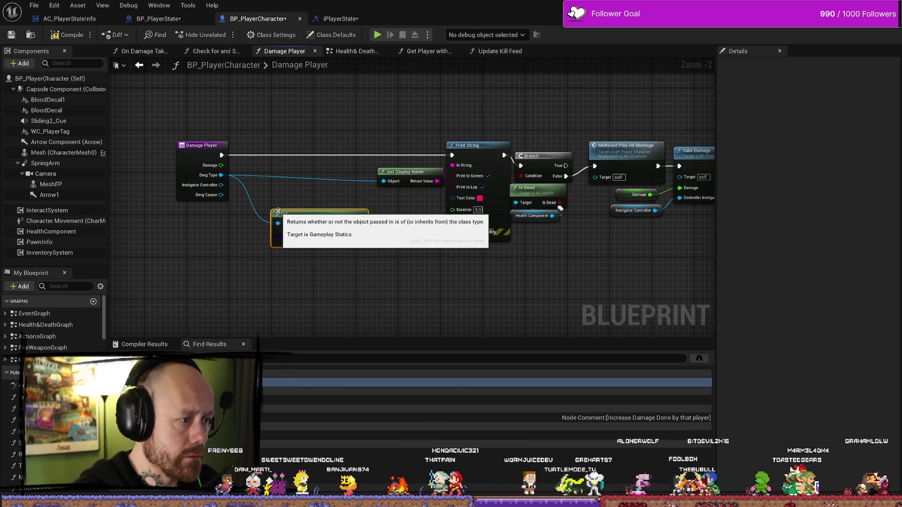
left_click(308, 240)
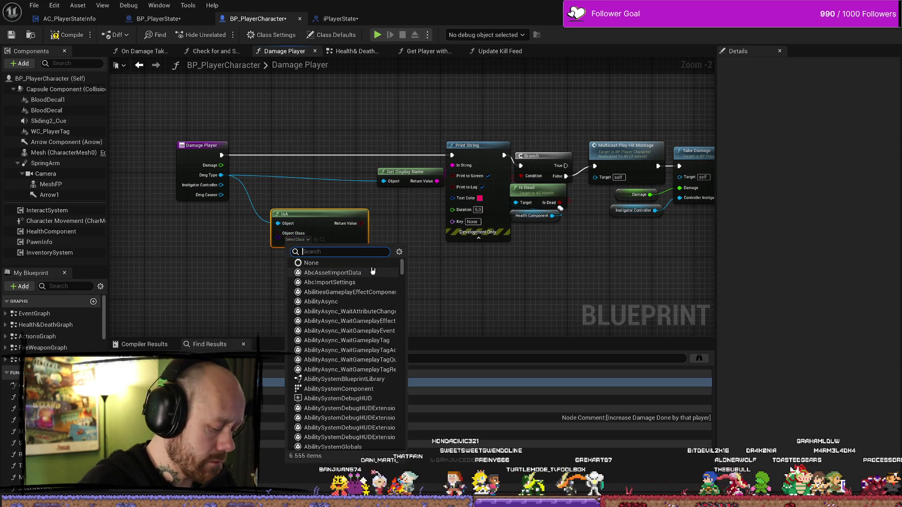
type("knfe")
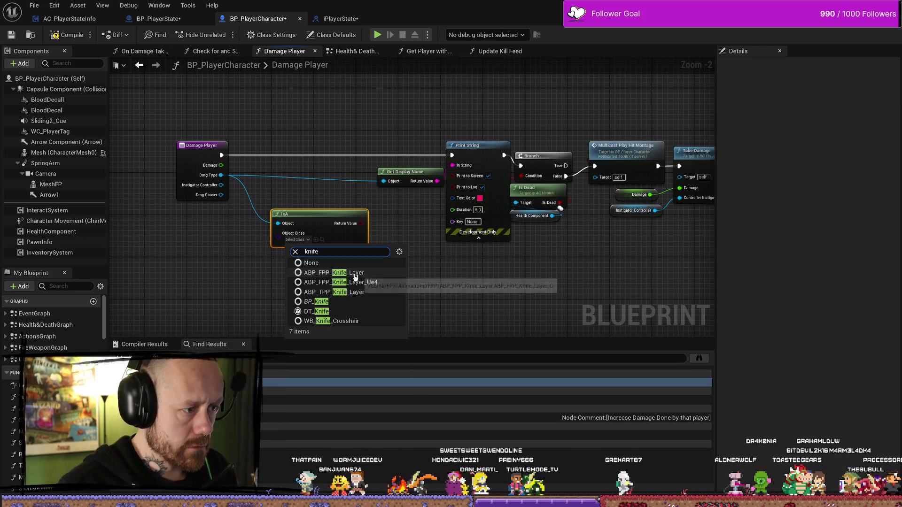
left_click(353, 314)
- Wire the DT_Knife IsA result into Add Kill's Dagger DMG input
scroll(404, 267, "down", 2)
left_click_drag(556, 290, 456, 228)
mouse_move(235, 207)
left_mouse_down()
mouse_move(723, 228)
mouse_move(503, 219)
mouse_move(721, 236)
mouse_move(610, 266)
mouse_move(482, 170)
left_mouse_up()
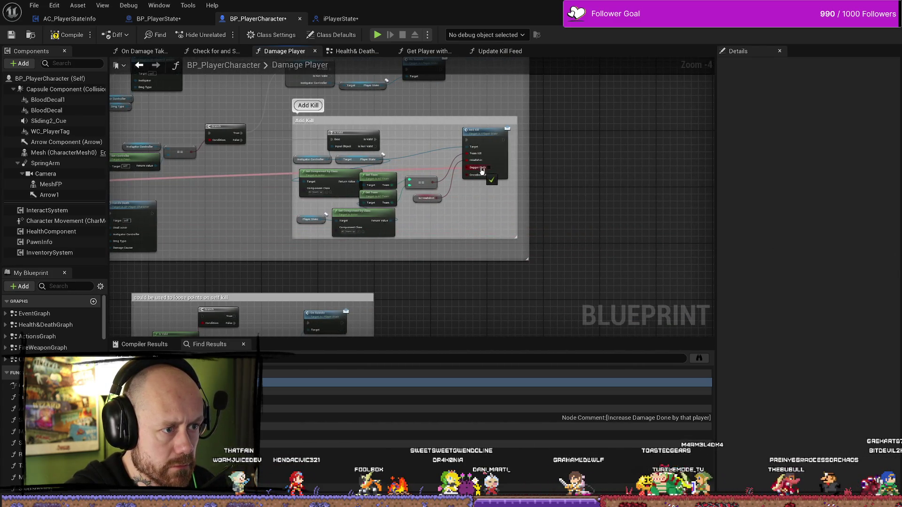
mouse_move(233, 195)
left_mouse_down()
mouse_move(535, 195)
mouse_move(507, 224)
left_mouse_up()
left_click_drag(249, 230, 391, 233)
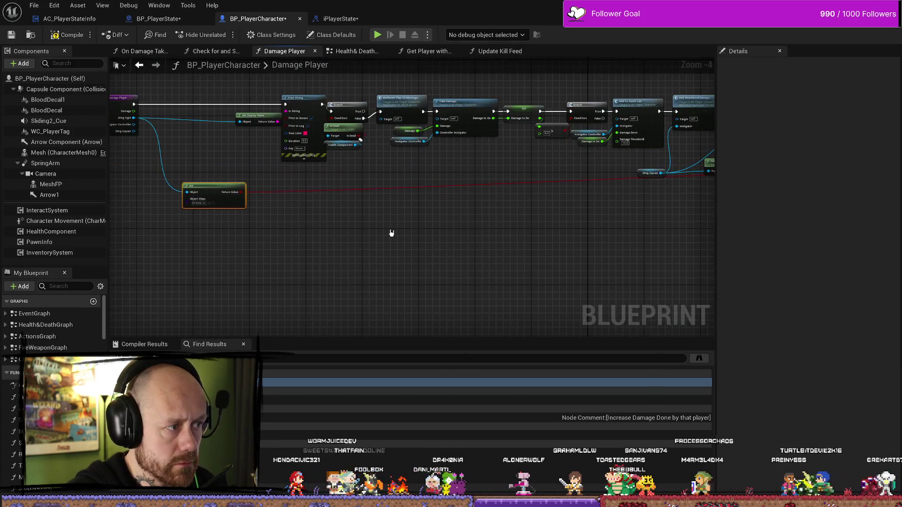
left_click_drag(251, 246, 240, 182)
scroll(493, 210, "up", 2)
- Add a second IsA node from Dmg Type set to DT_Crossbow
left_click_drag(214, 145, 303, 272)
type("is")
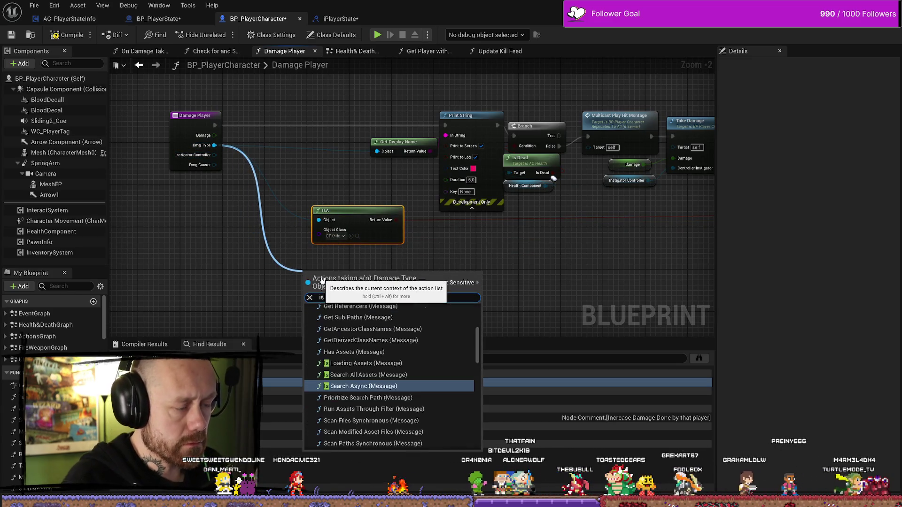
key("Page_Down")
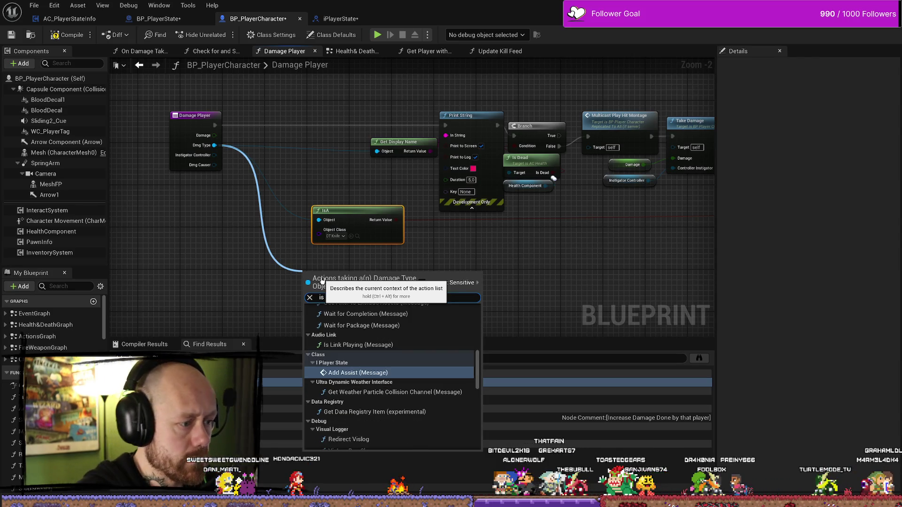
left_click(491, 302)
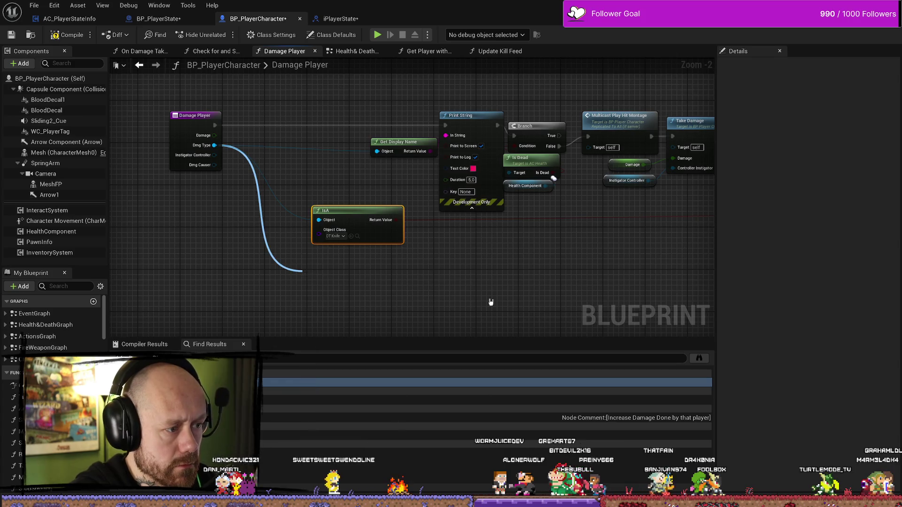
left_click(339, 300)
type("co")
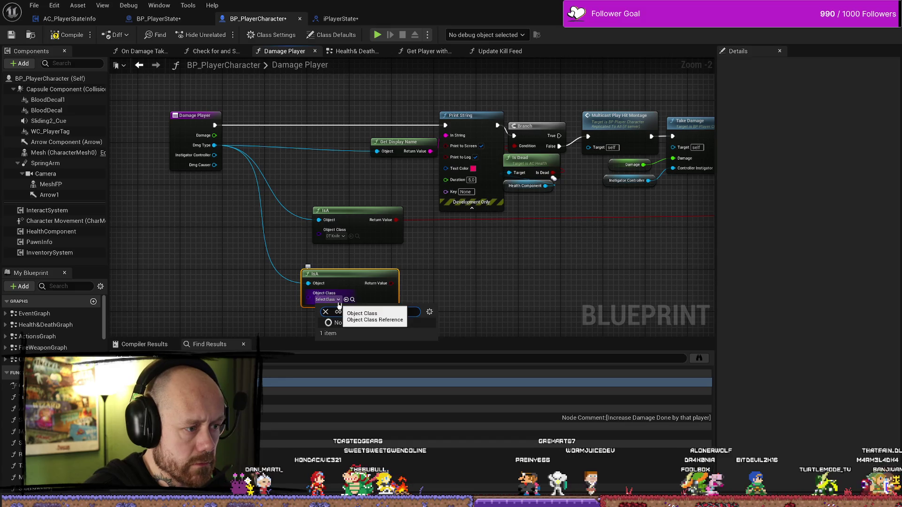
type("soss")
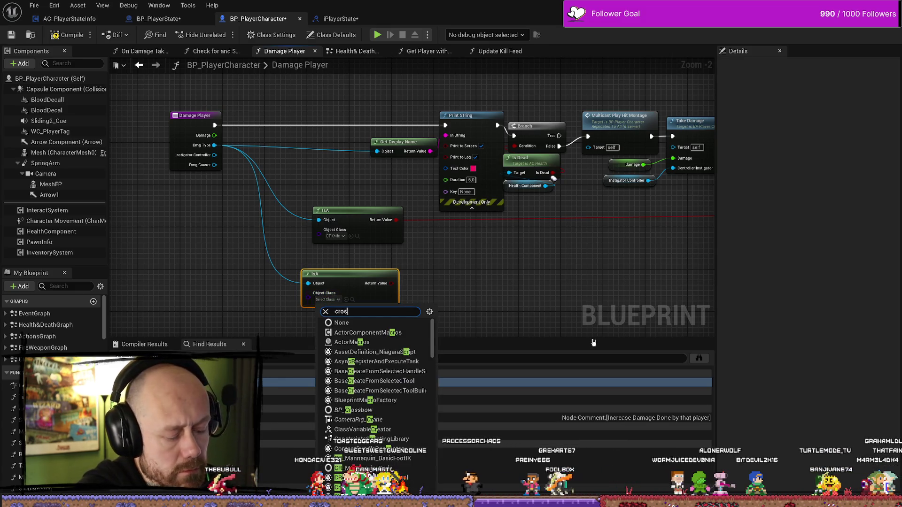
key("Down")
key("Down")
key("Down")
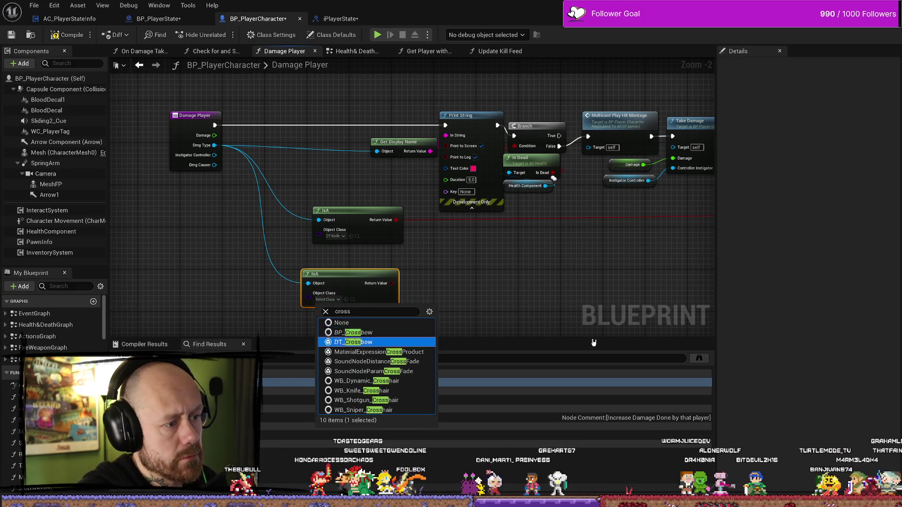
key("Return")
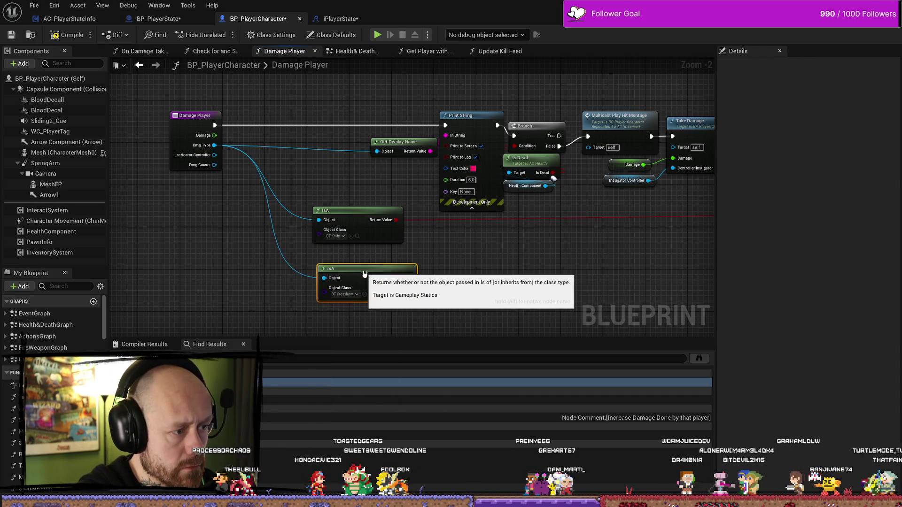
left_click_drag(357, 282, 363, 267)
scroll(500, 260, "down", 3)
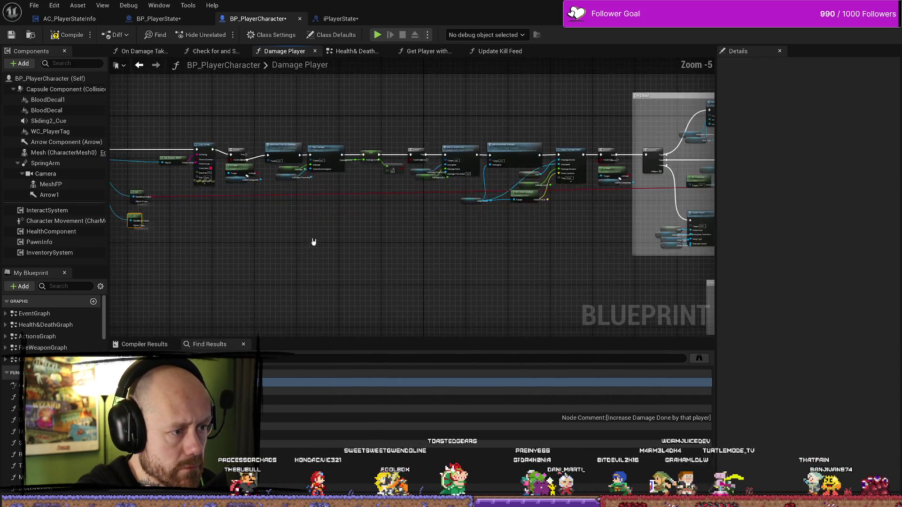
- Wire the DT_Crossbow IsA result into Add Kill's Crossbow DMG input
mouse_move(175, 220)
left_mouse_down()
mouse_move(852, 248)
mouse_move(587, 219)
mouse_move(612, 194)
left_mouse_up()
scroll(611, 194, "up", 4)
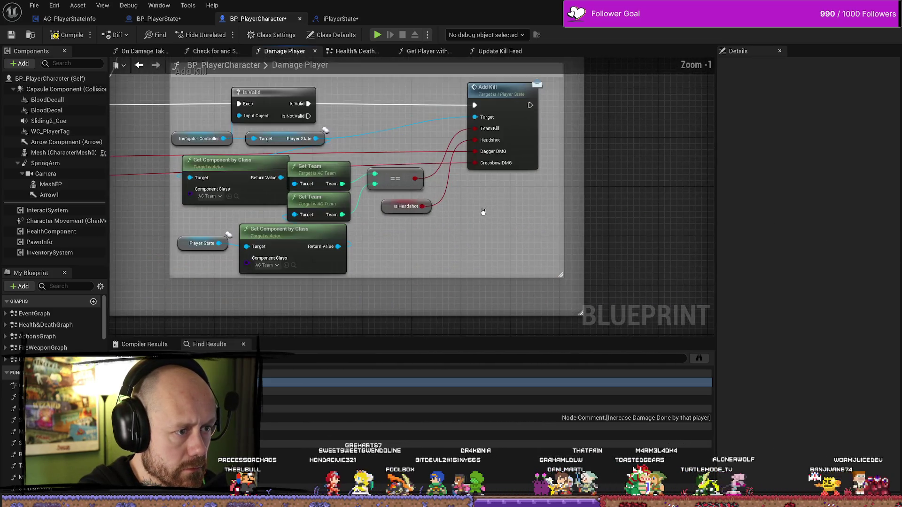
left_click_drag(528, 256, 611, 210)
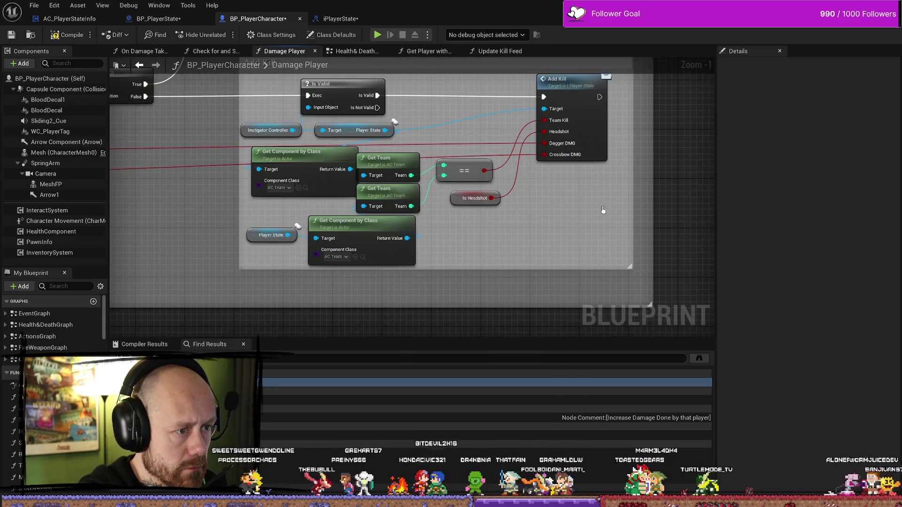
- Add reroute points on the red Crossbow DMG and Dagger DMG wires and drop them below the nodes
double_click(493, 158)
mouse_move(494, 155)
left_mouse_down()
mouse_move(490, 249)
mouse_move(508, 293)
mouse_move(534, 281)
left_mouse_up()
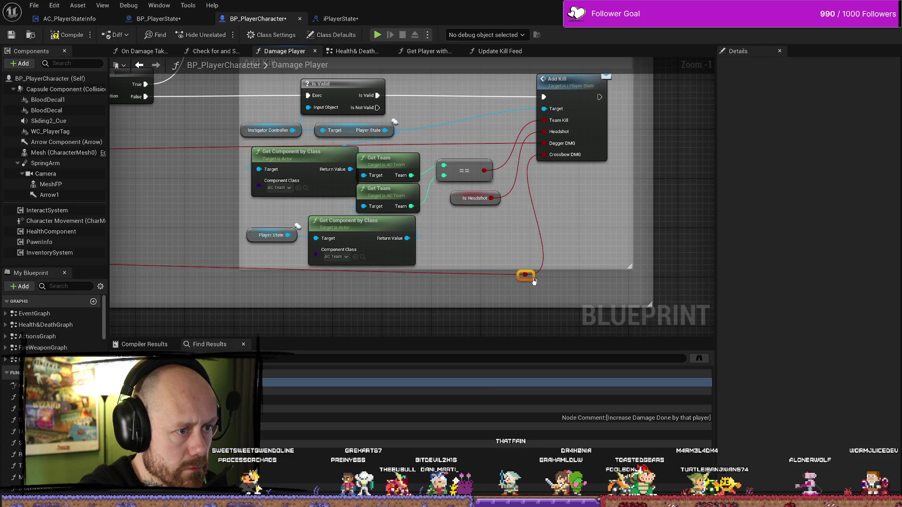
double_click(485, 145)
mouse_move(484, 146)
left_mouse_down()
mouse_move(492, 271)
mouse_move(510, 266)
mouse_move(504, 292)
left_mouse_up()
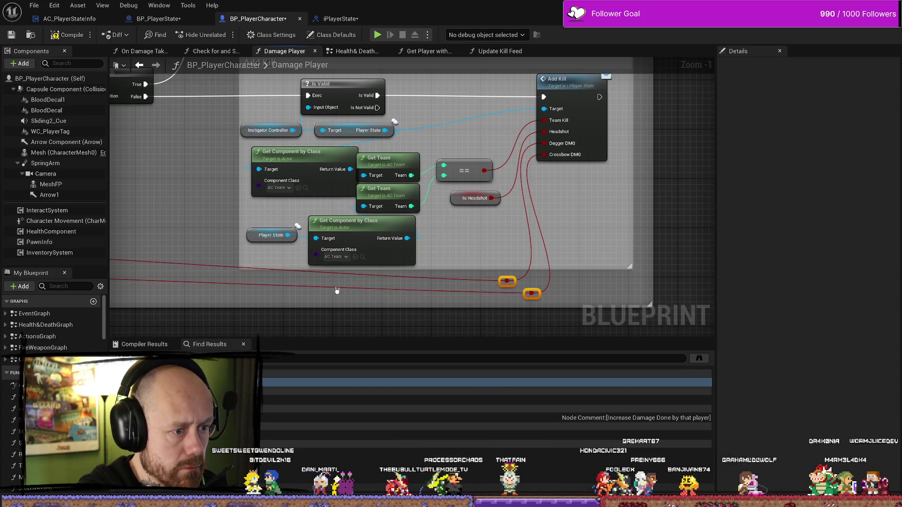
scroll(470, 286, "down", 5)
scroll(445, 282, "up", 3)
scroll(316, 312, "down", 3)
scroll(381, 302, "up", 2)
- Survey the graph from the cast node and Handle Death to the Add Kill and self-kill comments
mouse_move(304, 247)
left_mouse_down()
mouse_move(292, 209)
mouse_move(352, 226)
mouse_move(365, 239)
mouse_move(133, 232)
mouse_move(282, 241)
left_mouse_up()
scroll(282, 225, "down", 1)
scroll(503, 220, "up", 3)
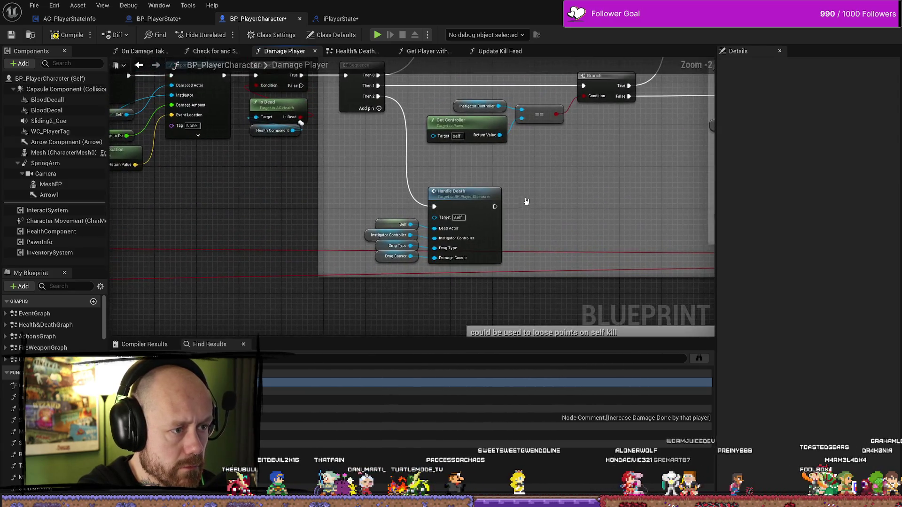
mouse_move(373, 268)
left_mouse_down()
mouse_move(459, 169)
mouse_move(570, 175)
left_mouse_up()
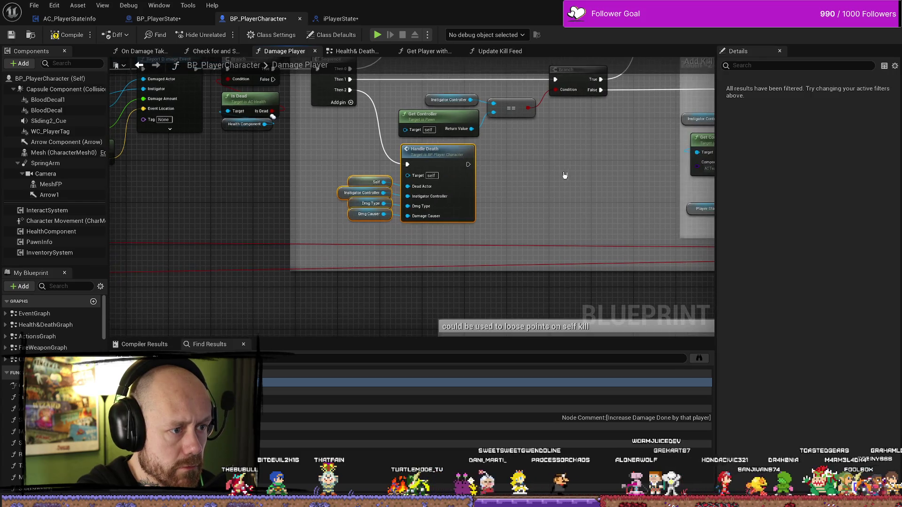
left_click(388, 262)
mouse_move(388, 262)
left_mouse_down()
mouse_move(209, 260)
mouse_move(490, 247)
mouse_move(260, 236)
mouse_move(349, 236)
left_mouse_up()
scroll(349, 235, "down", 3)
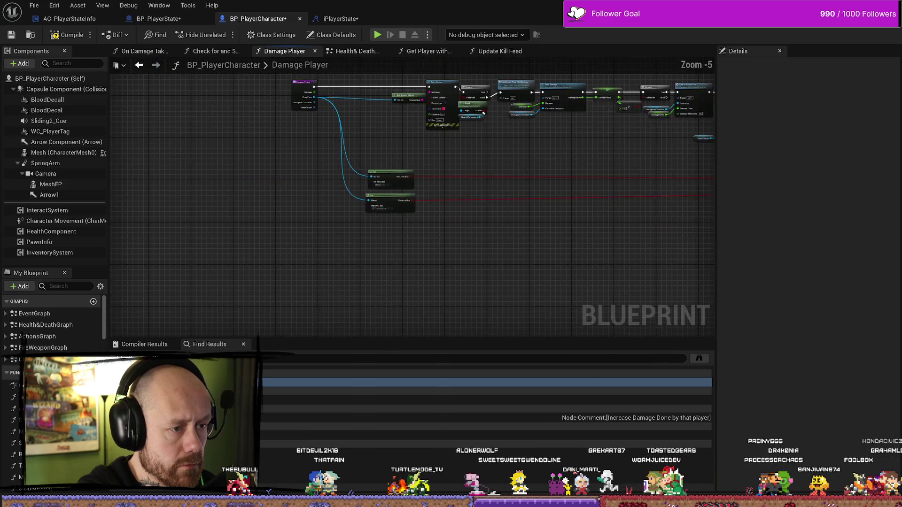
left_click_drag(578, 224, 256, 217)
scroll(256, 217, "up", 3)
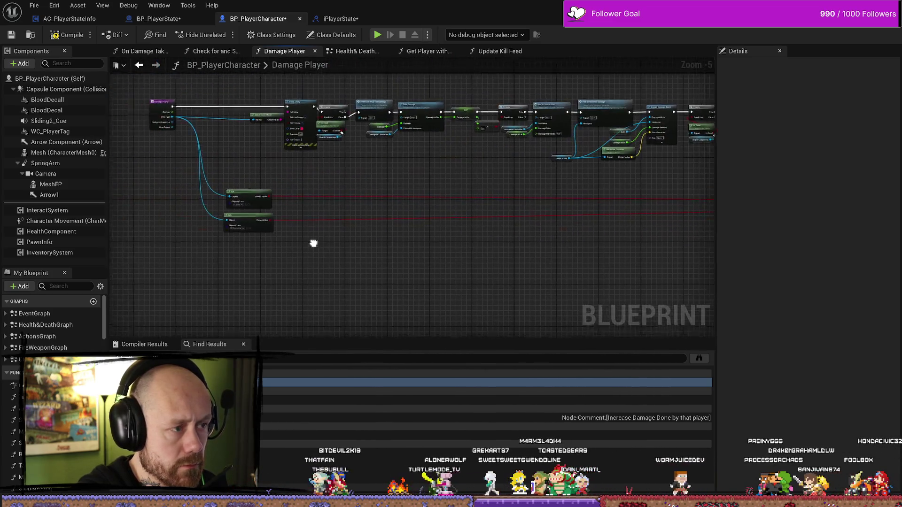
mouse_move(354, 307)
left_mouse_down()
mouse_move(299, 196)
mouse_move(333, 271)
mouse_move(301, 169)
left_mouse_up()
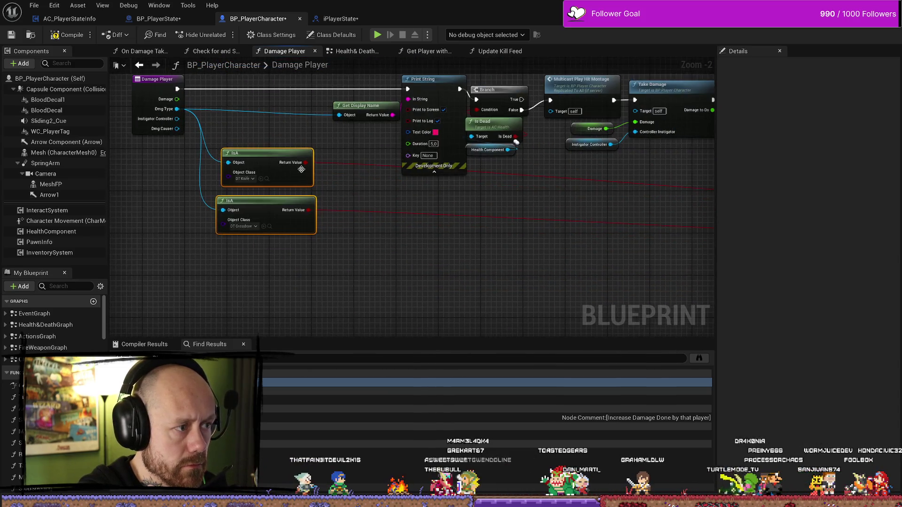
- Add reroute points on the knife check and crossbow check wires near the Branch
double_click(361, 162)
double_click(361, 210)
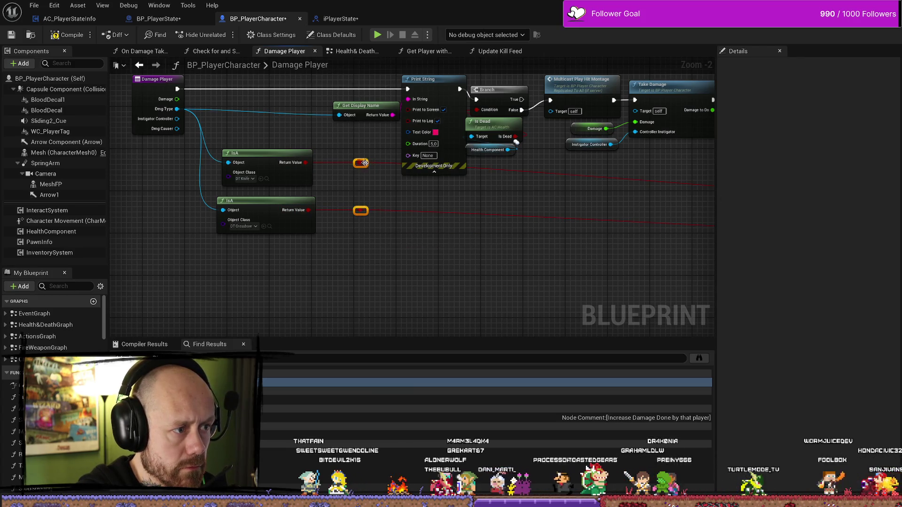
left_click_drag(405, 271, 411, 234)
left_click(248, 206)
scroll(470, 215, "down", 4)
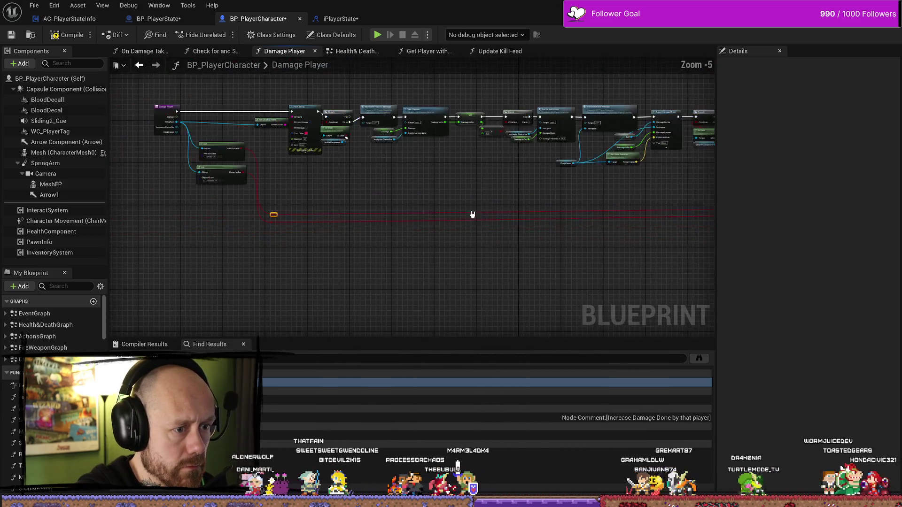
scroll(478, 209, "up", 2)
left_click_drag(478, 209, 242, 200)
scroll(443, 217, "down", 4)
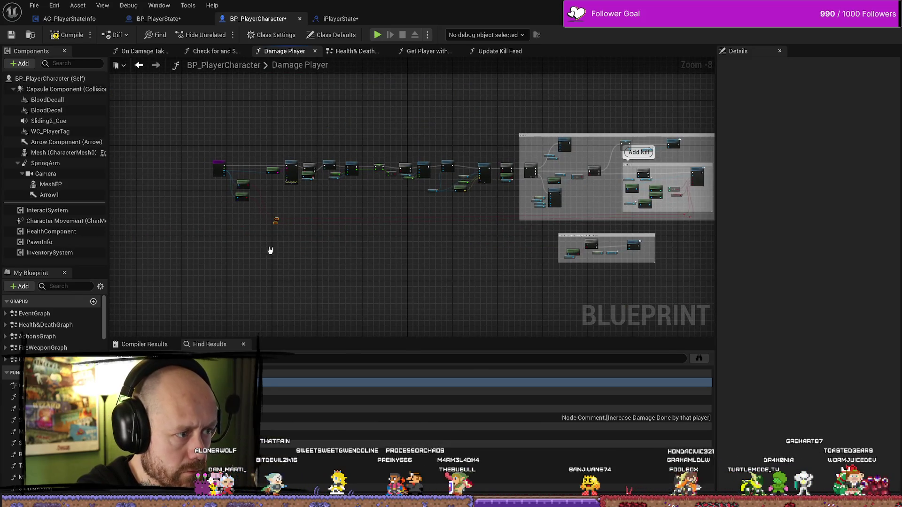
scroll(280, 218, "up", 4)
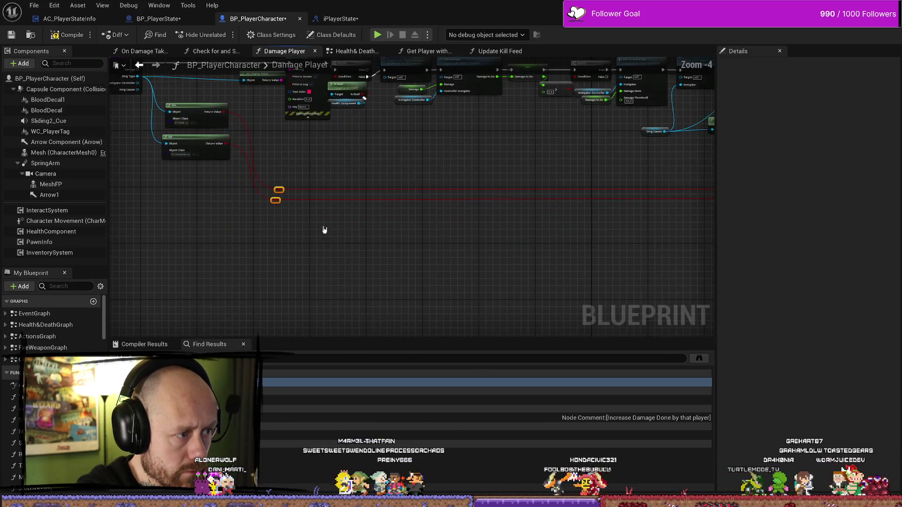
left_click_drag(315, 230, 348, 230)
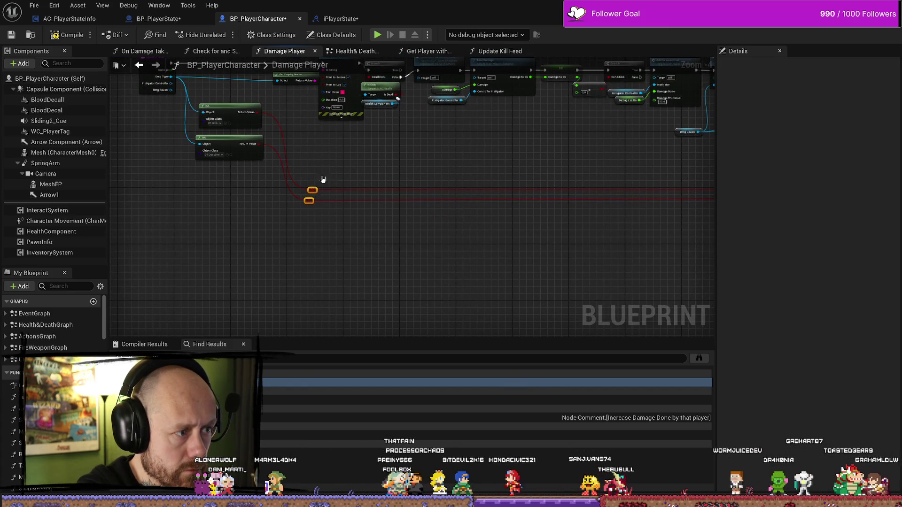
- Nudge the lower reroute point slightly down to straighten the crossbow wire
mouse_move(314, 199)
left_mouse_down()
mouse_move(312, 189)
mouse_move(598, 243)
mouse_move(277, 205)
mouse_move(411, 160)
left_mouse_up()
key("Escape")
scroll(295, 204, "up", 2)
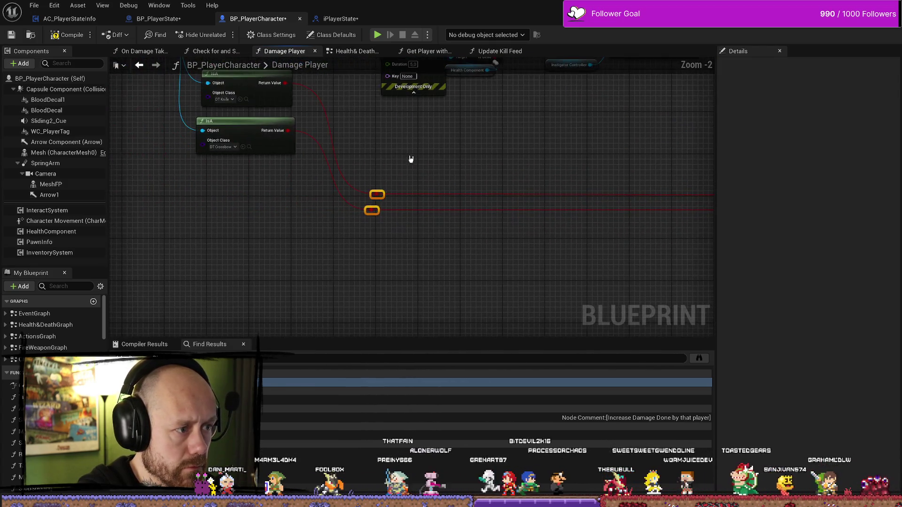
left_click_drag(388, 201, 390, 203)
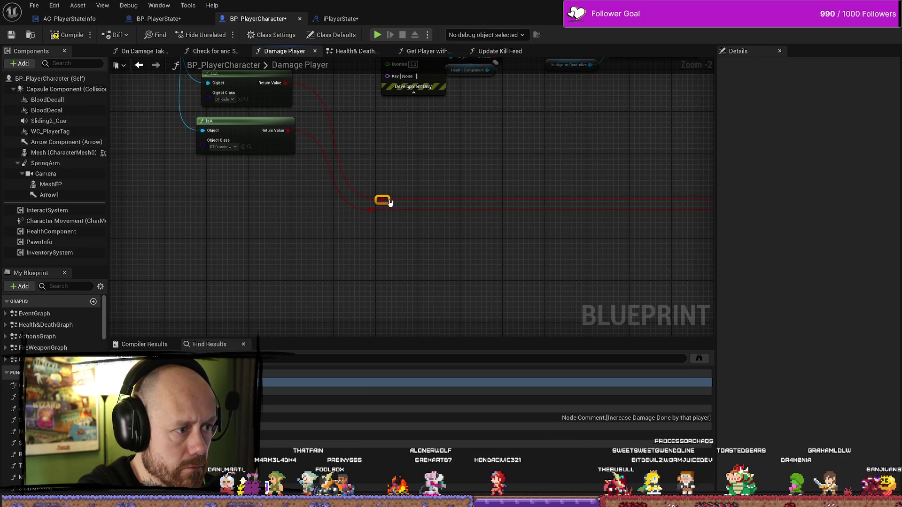
scroll(446, 252, "down", 3)
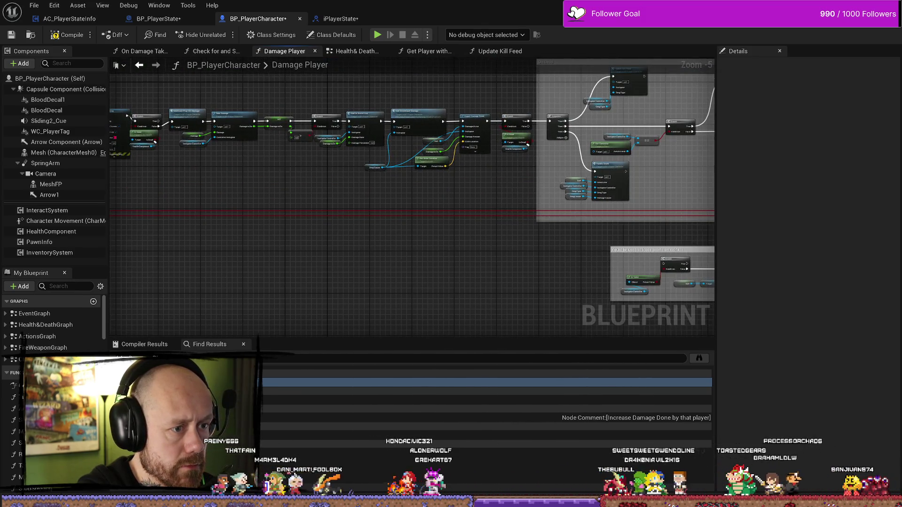
scroll(540, 177, "up", 2)
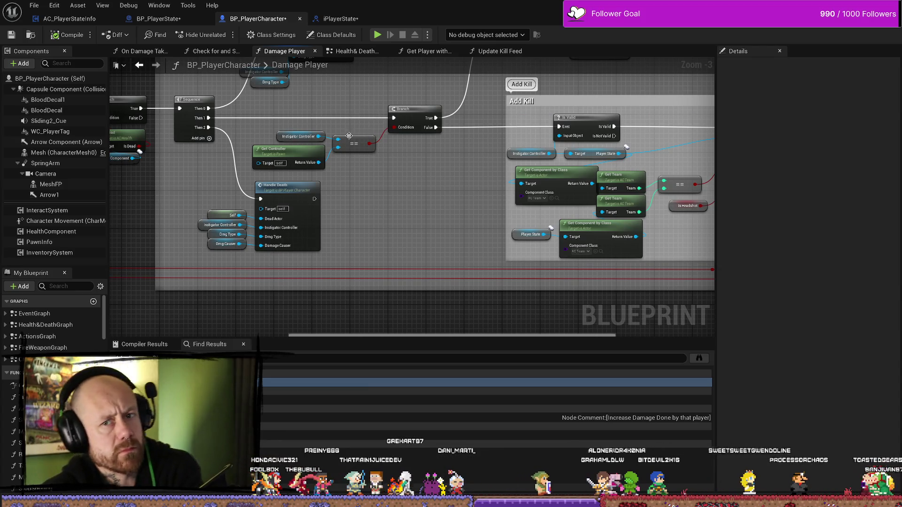
- Save all assets and review iPlayerState's Add Kill and Add Score to Player functions
left_click(36, 5)
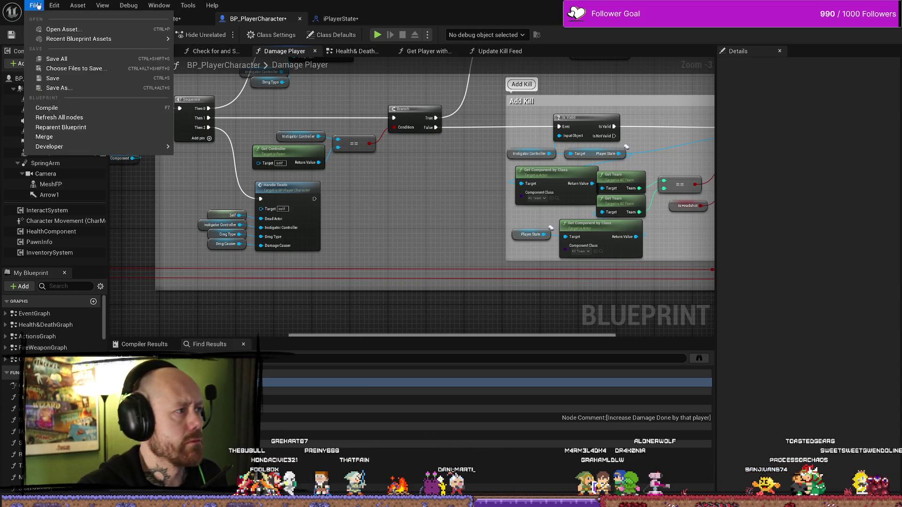
left_click(56, 59)
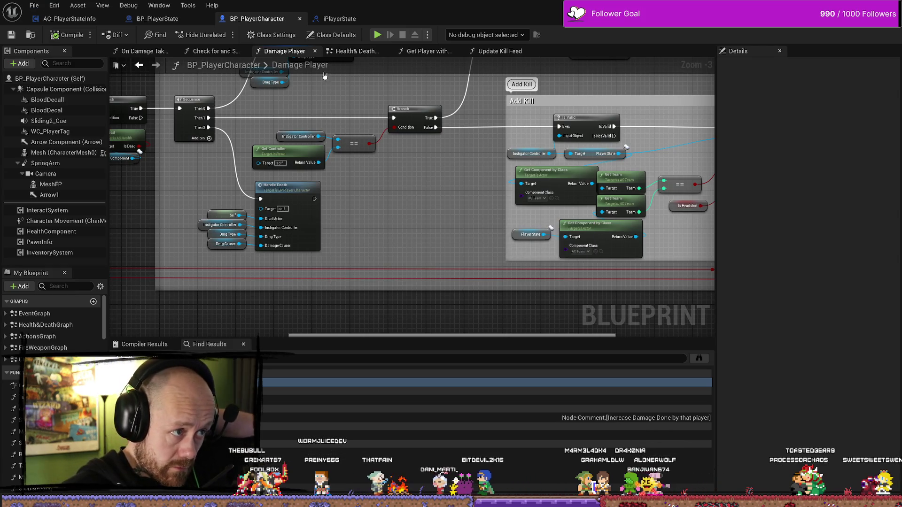
left_click(339, 18)
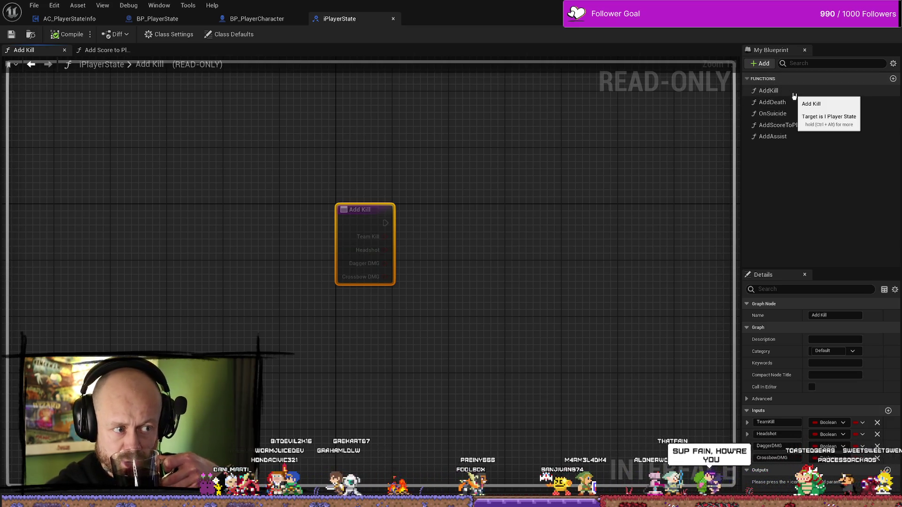
left_click(570, 150)
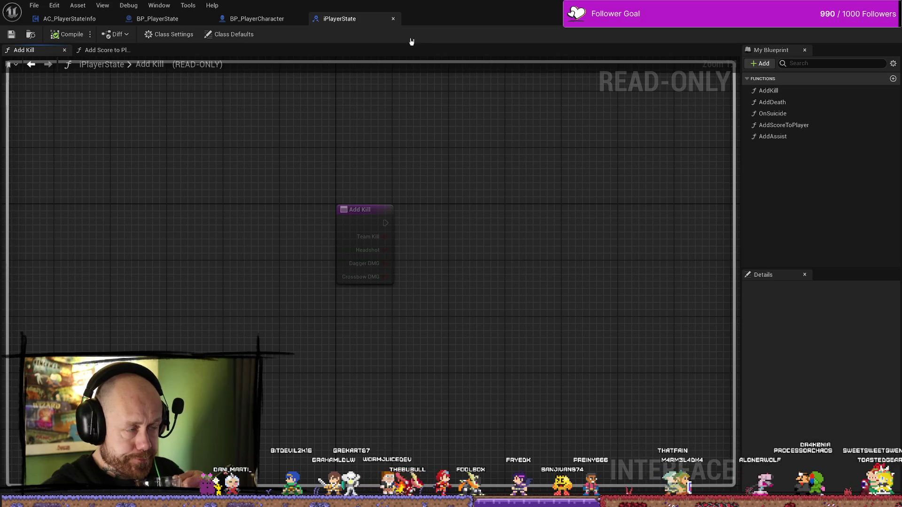
left_click(107, 49)
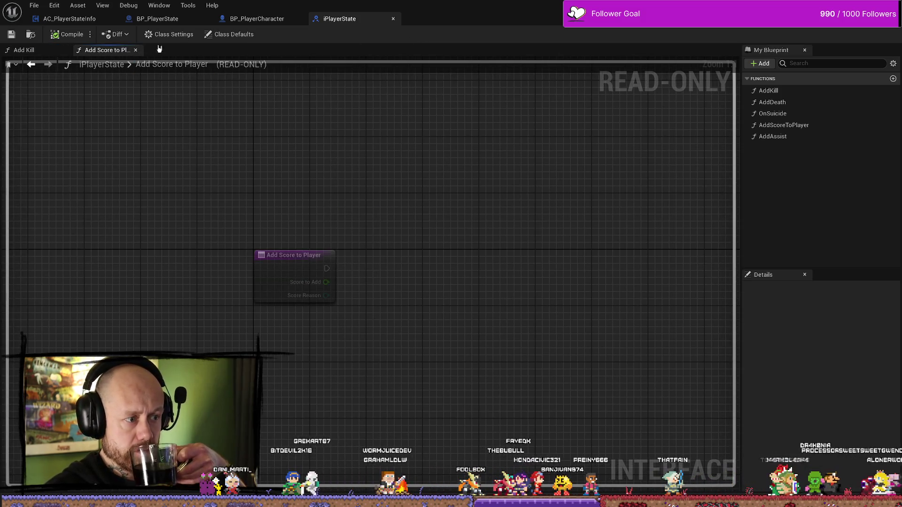
left_click(54, 50)
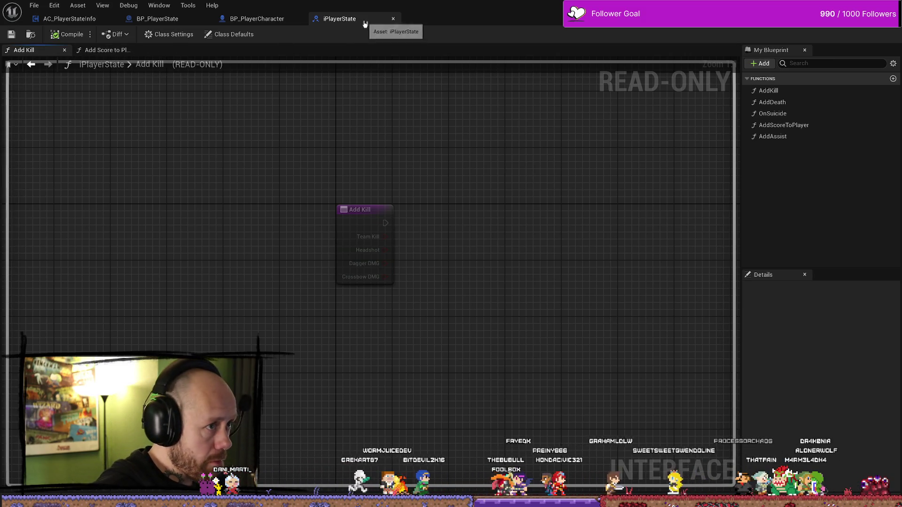
- Close iPlayerState and return to BP_PlayerState's Event Graph
left_click(393, 19)
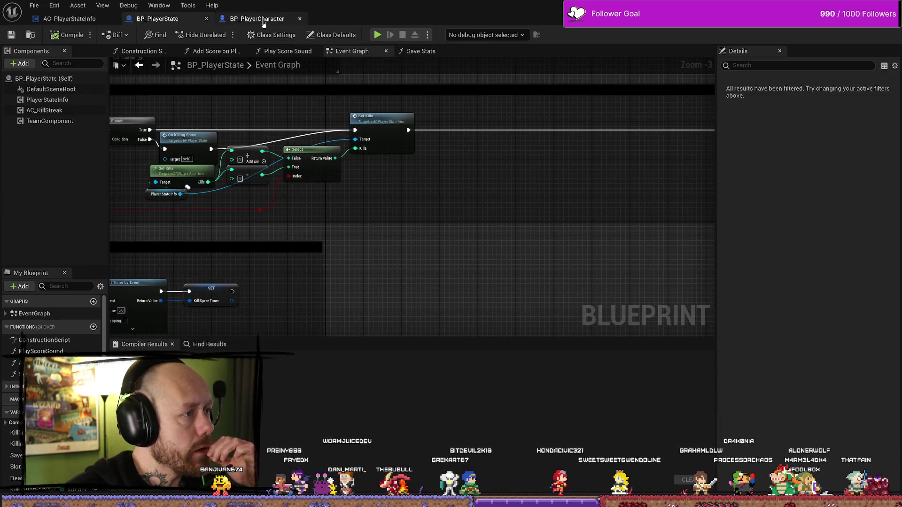
left_click(254, 19)
left_click(184, 19)
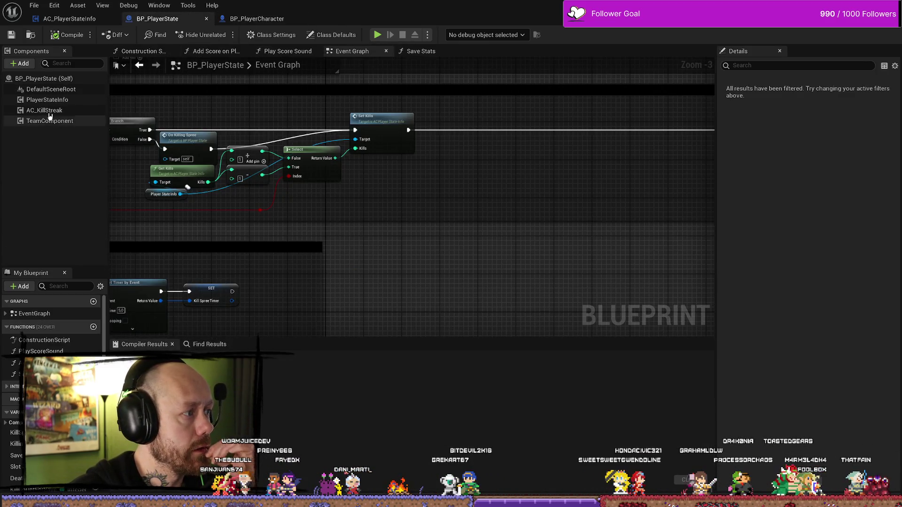
left_click(69, 19)
left_click_drag(432, 184, 428, 132)
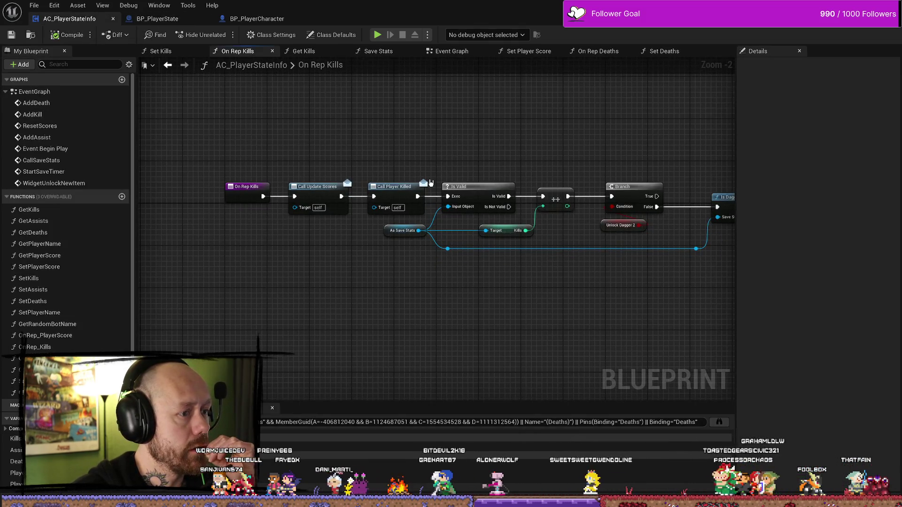
left_click_drag(390, 298, 357, 268)
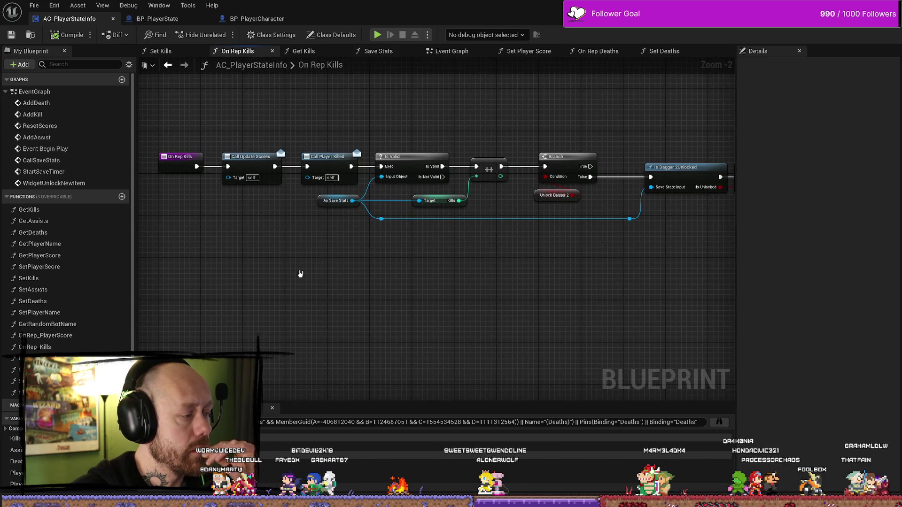
left_click(45, 210)
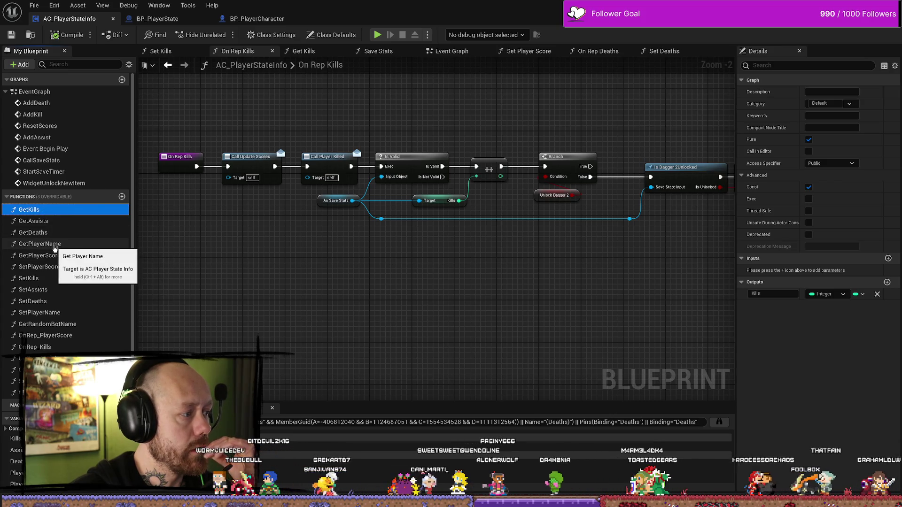
double_click(53, 280)
left_click_drag(469, 303, 408, 295)
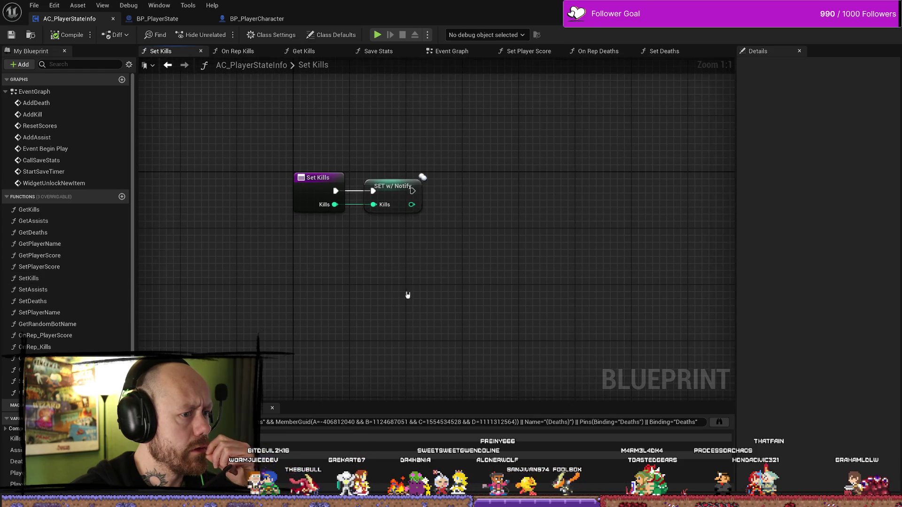
left_click(387, 193)
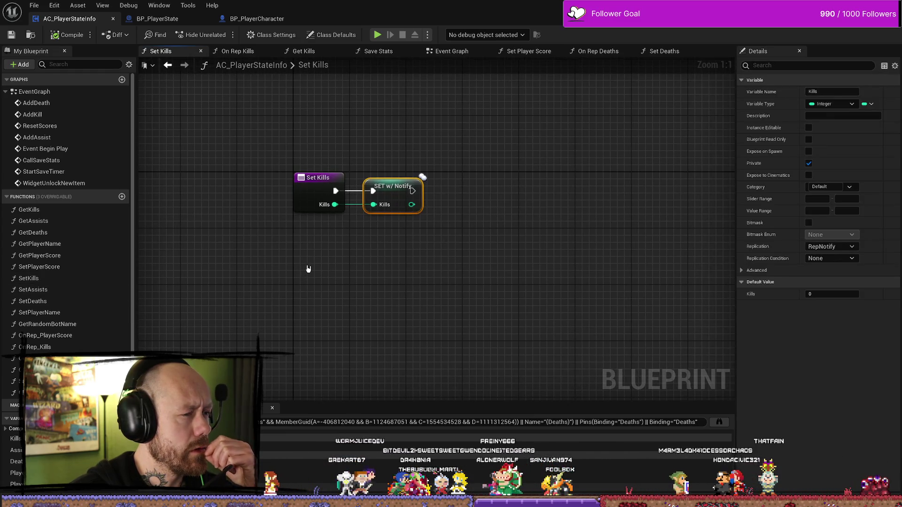
double_click(51, 211)
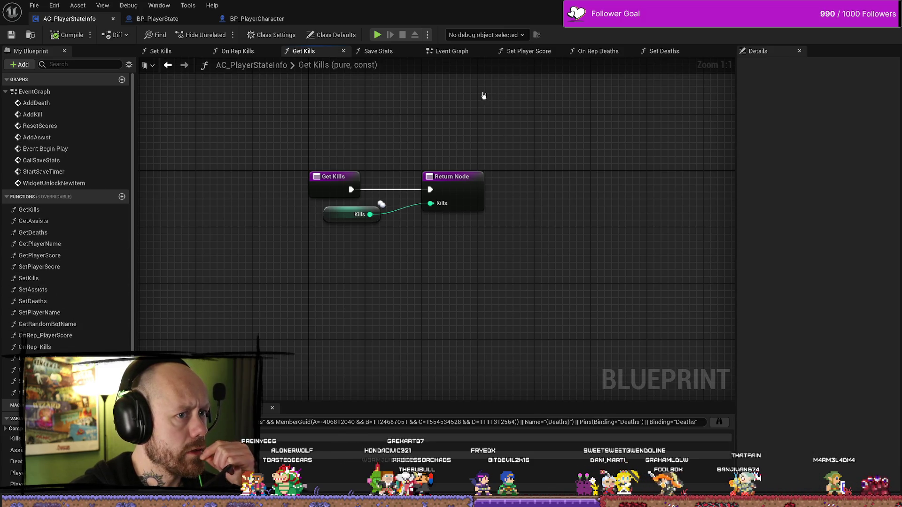
left_click(379, 51)
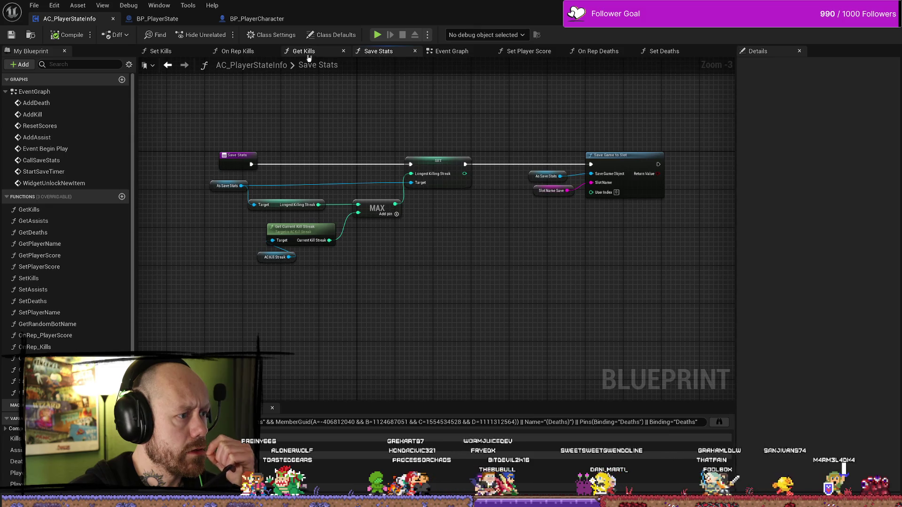
left_click(159, 19)
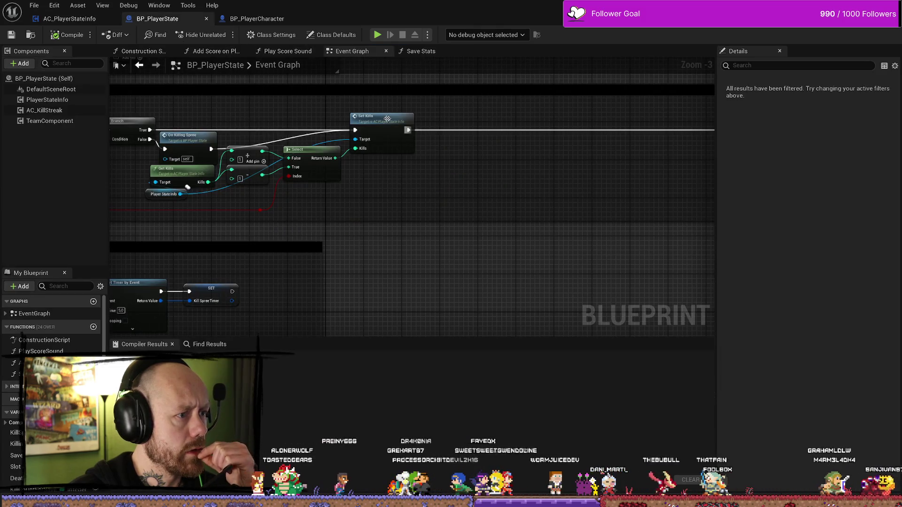
- Peek into the Set Kills function from its call, then go back with Alt+Left
scroll(518, 115, "down", 1)
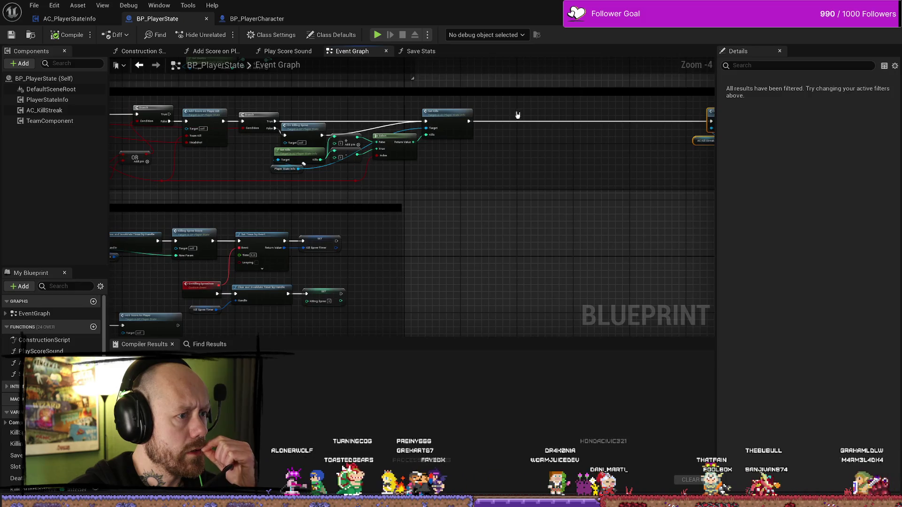
scroll(417, 110, "up", 1)
scroll(469, 135, "down", 1)
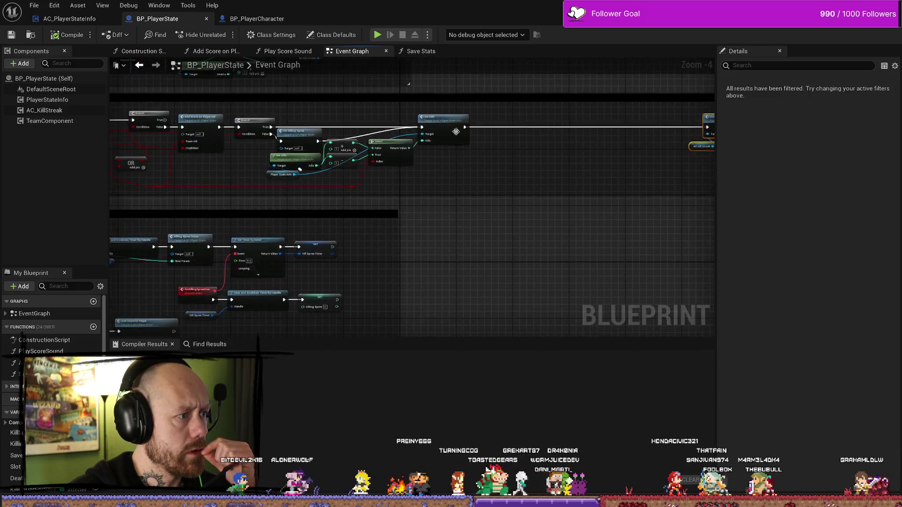
scroll(405, 136, "up", 4)
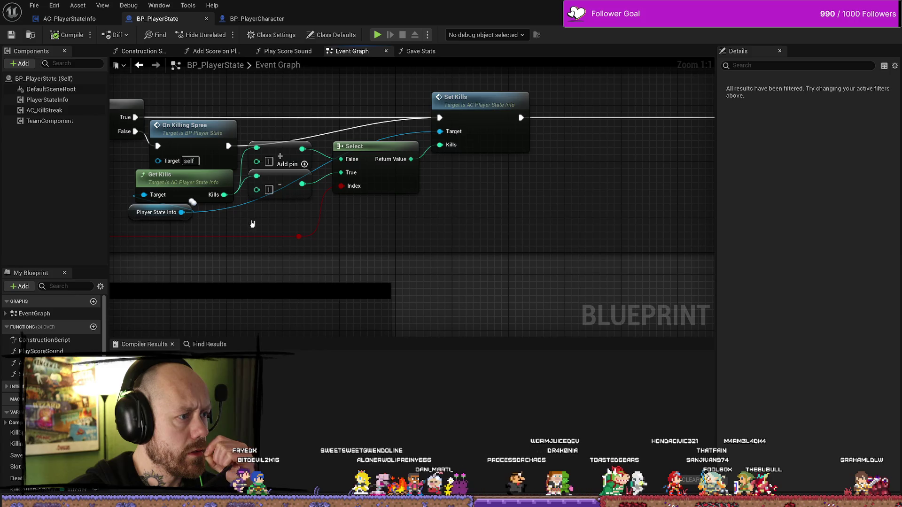
scroll(252, 225, "down", 1)
scroll(282, 201, "down", 1)
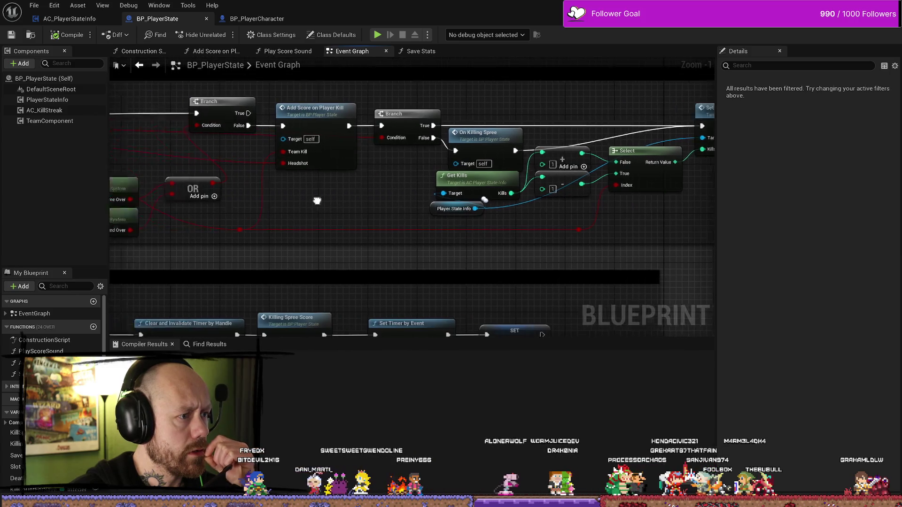
scroll(474, 197, "down", 1)
scroll(457, 202, "up", 1)
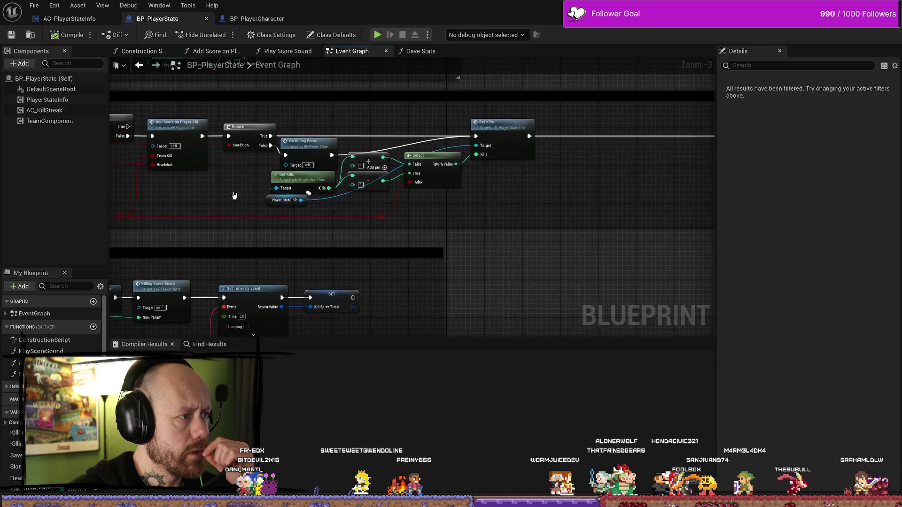
scroll(589, 197, "down", 1)
scroll(266, 191, "up", 1)
scroll(283, 188, "up", 1)
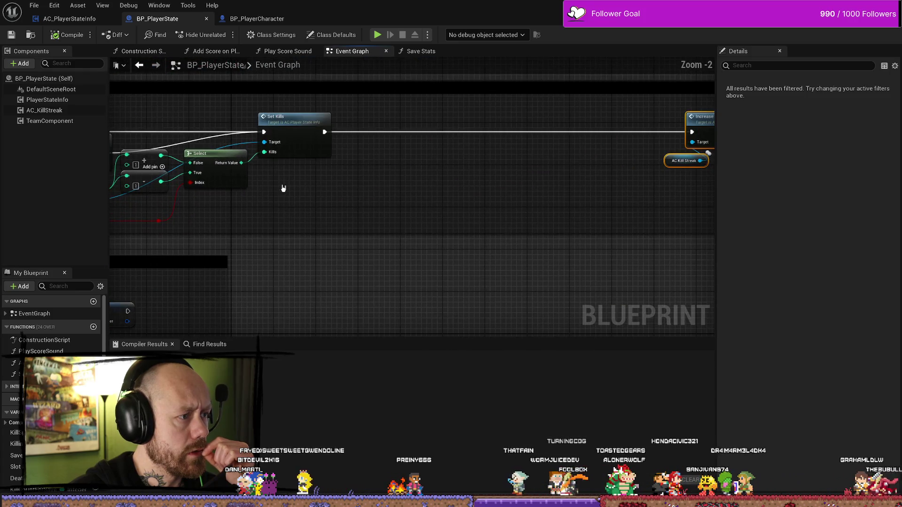
scroll(484, 198, "up", 1)
double_click(294, 126)
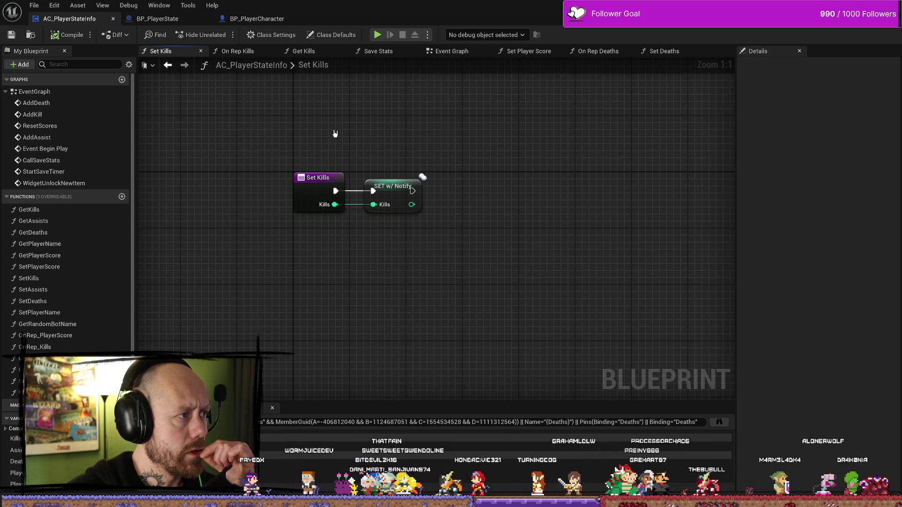
key("alt+Left")
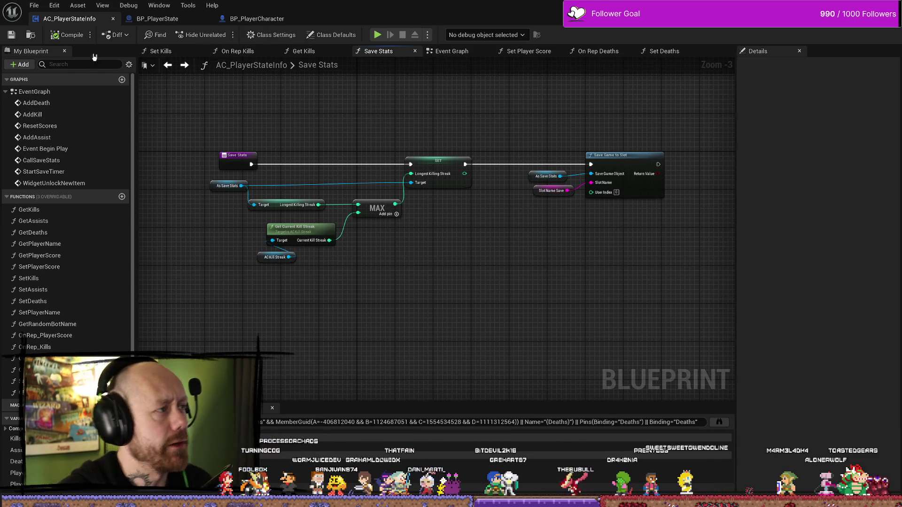
- In BP_PlayerState, shift the Set Kills call left and open its function definition
left_click(157, 18)
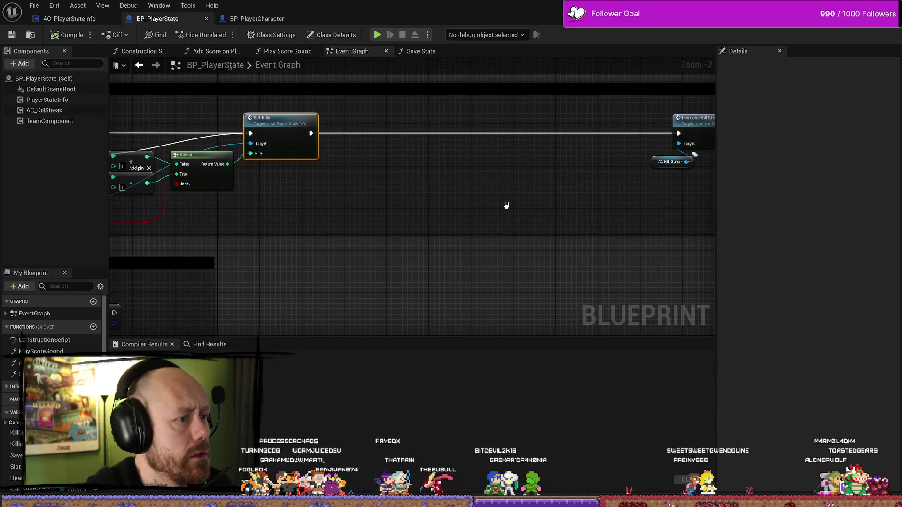
scroll(524, 206, "down", 1)
scroll(457, 135, "up", 2)
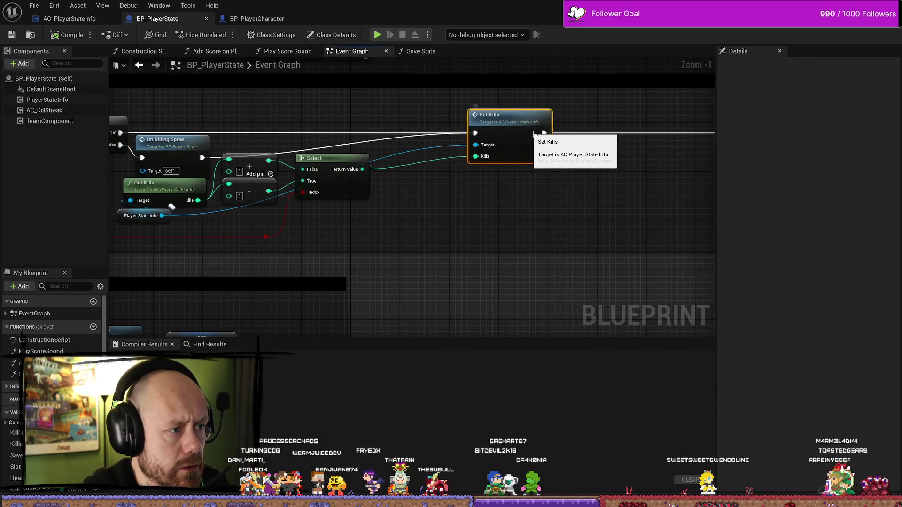
left_click_drag(478, 132, 408, 133)
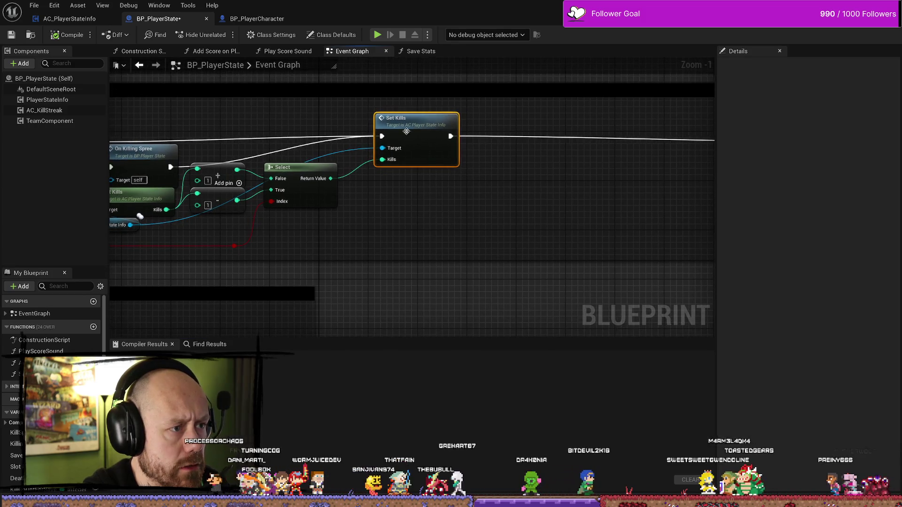
double_click(408, 133)
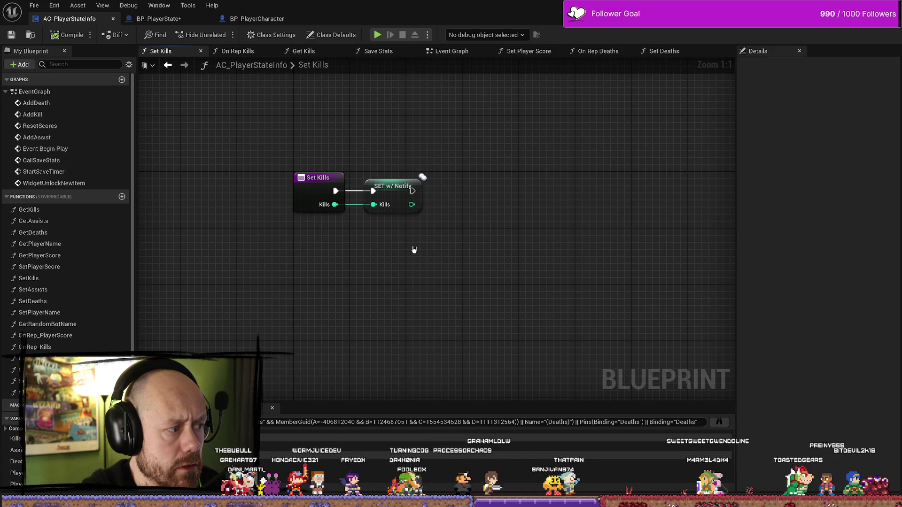
- Inspect the Set Kills entry node's properties, then deselect it and scroll the My Blueprint list
left_click(325, 205)
left_click(524, 260)
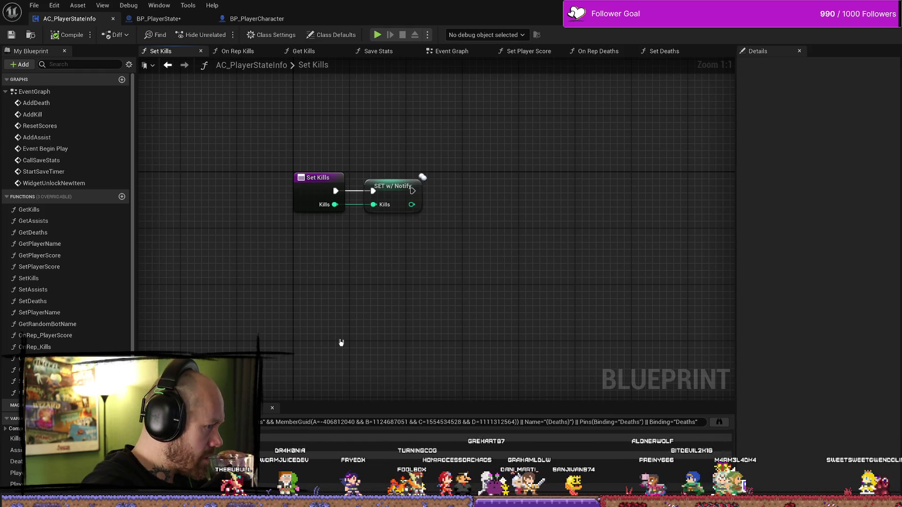
scroll(66, 235, "down", 4)
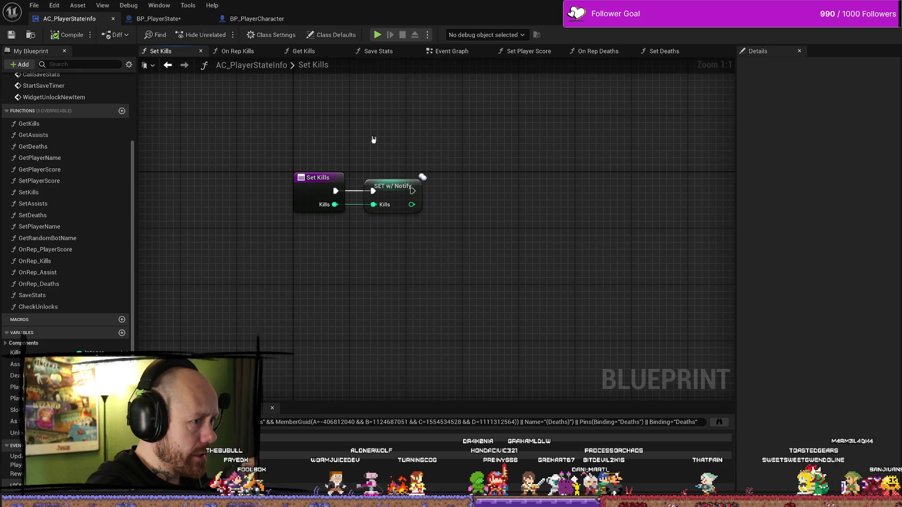
- Return to BP_PlayerState and frame the Add Kill chain through Set Kills
left_click(159, 19)
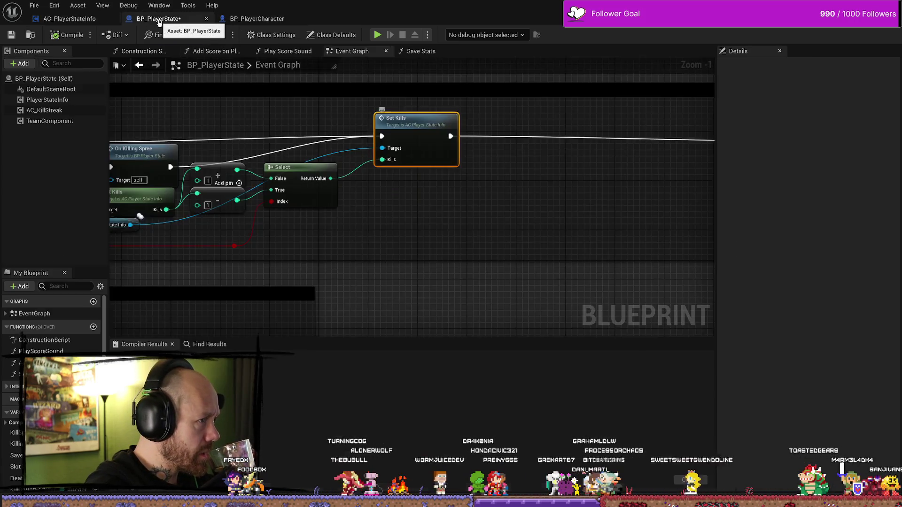
mouse_move(495, 182)
left_mouse_down()
mouse_move(570, 206)
mouse_move(561, 222)
left_mouse_up()
scroll(490, 228, "down", 2)
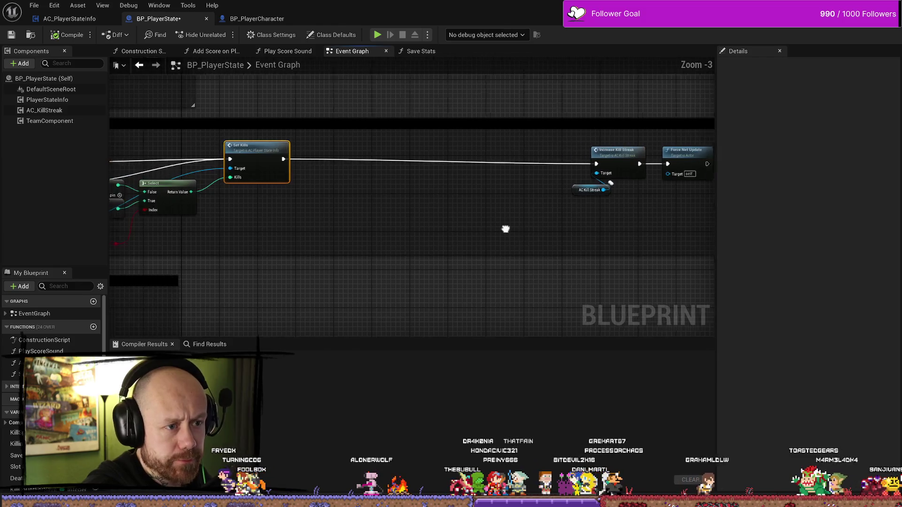
mouse_move(453, 227)
left_mouse_down()
mouse_move(389, 219)
mouse_move(474, 196)
mouse_move(597, 214)
left_mouse_up()
scroll(395, 218, "down", 1)
scroll(290, 190, "up", 2)
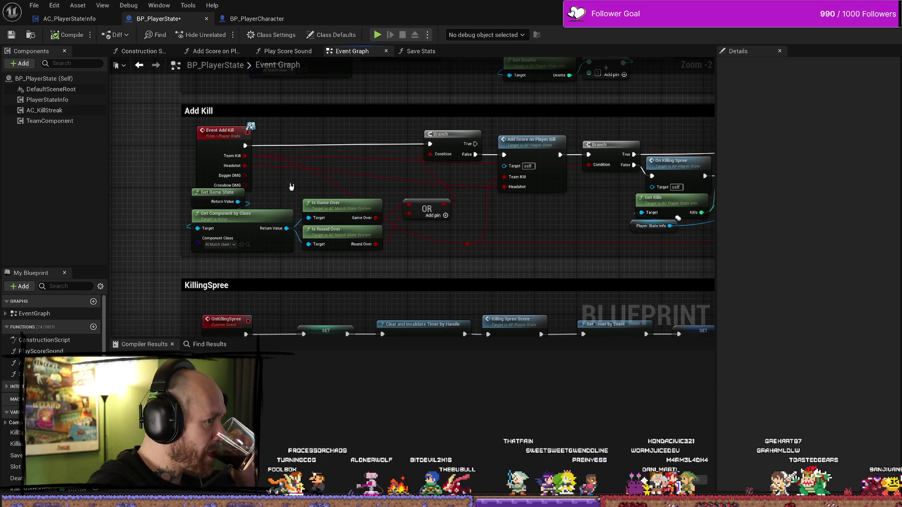
mouse_move(290, 187)
left_mouse_down()
mouse_move(234, 196)
mouse_move(309, 189)
mouse_move(545, 201)
left_mouse_up()
scroll(233, 195, "down", 1)
scroll(459, 199, "down", 1)
scroll(545, 202, "up", 1)
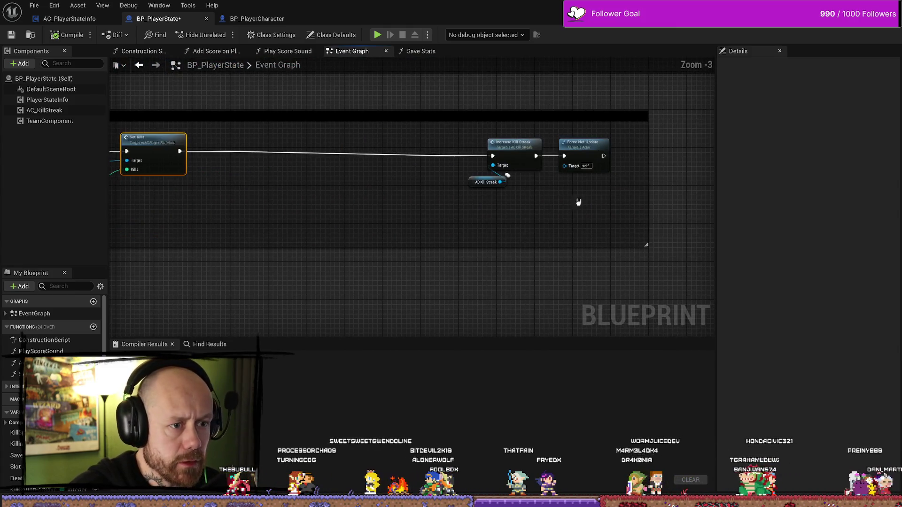
- Move Increase Kill Streak and Force Net Update beside Set Kills, shrink the comment, reopen Set Kills
left_click_drag(520, 143, 282, 142)
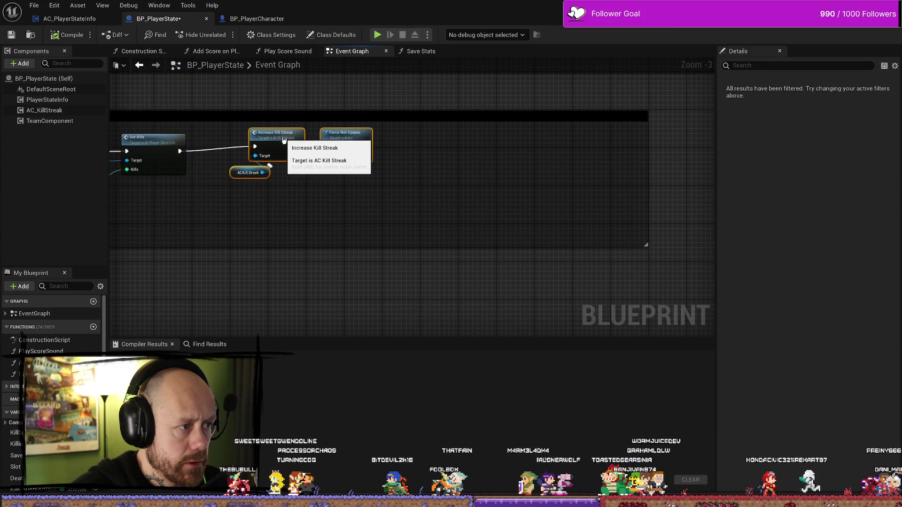
left_click_drag(648, 157, 396, 155)
mouse_move(348, 220)
left_mouse_down()
mouse_move(578, 220)
mouse_move(507, 226)
mouse_move(544, 229)
left_mouse_up()
scroll(524, 221, "up", 2)
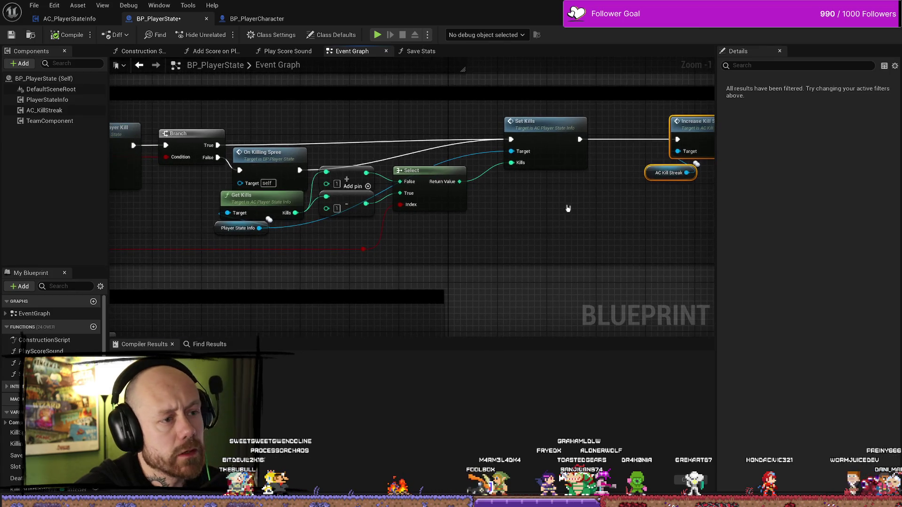
double_click(562, 137)
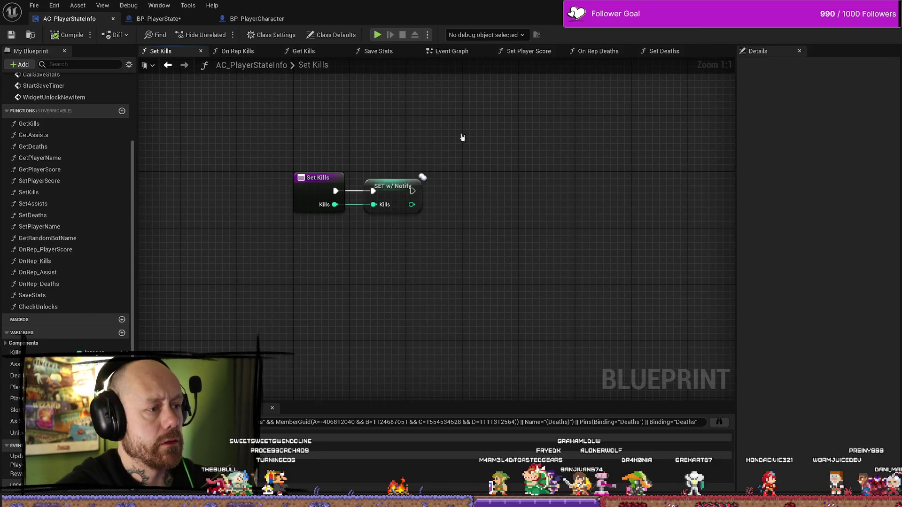
- Add three Boolean inputs to the Set Kills entry node and name the first Headshot
left_click(318, 178)
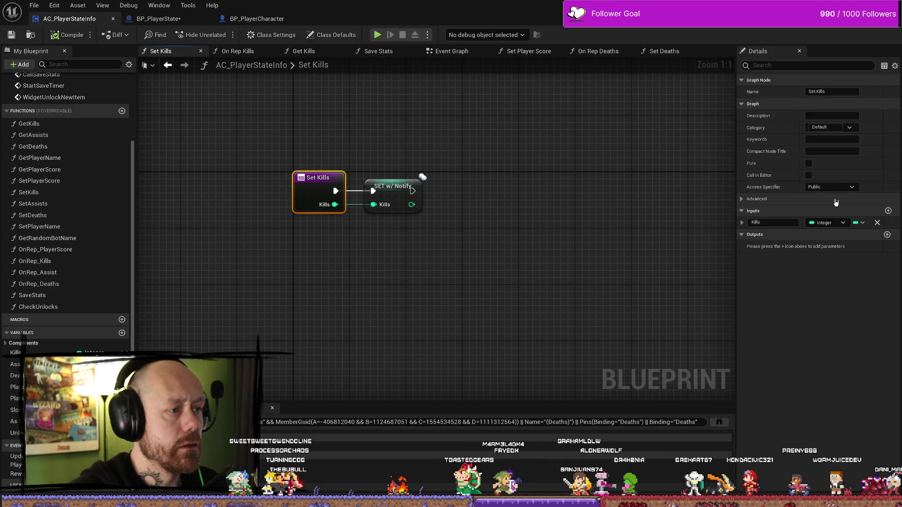
left_click(889, 211)
left_click(889, 211)
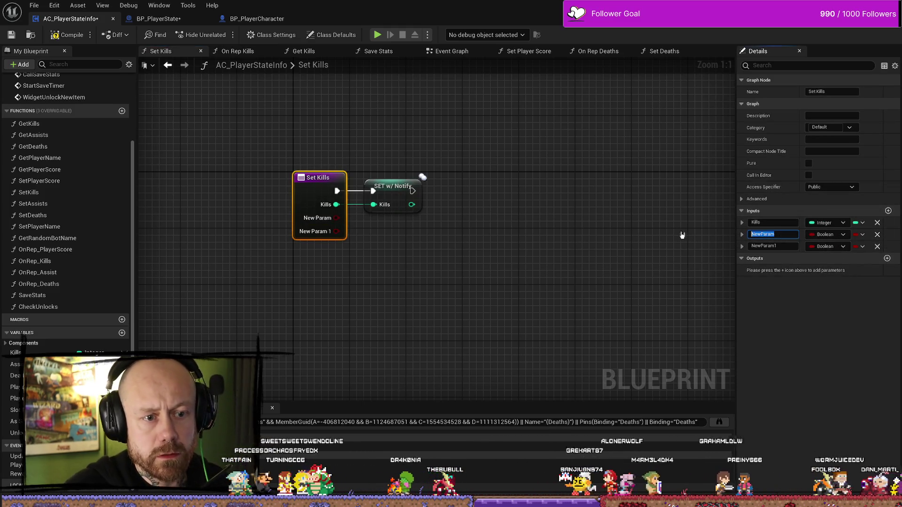
left_click(889, 212)
double_click(782, 236)
type("He")
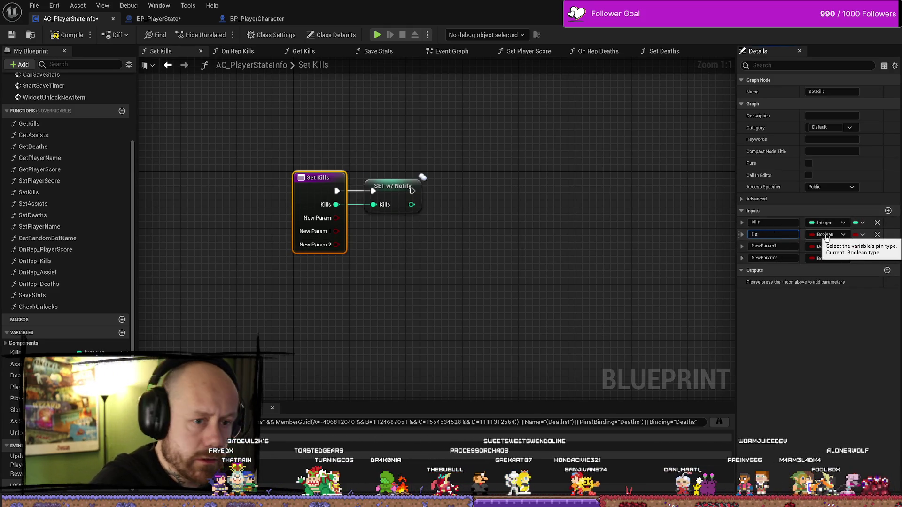
type("adshot")
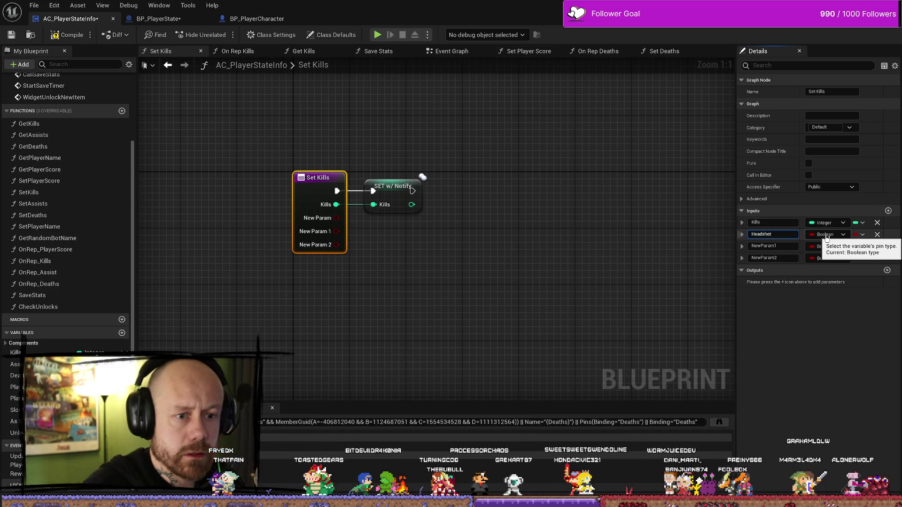
- Name the other two inputs Dagger Kill and Crossbow Kill, then compile AC_PlayerStateInfo
double_click(791, 245)
type("Dagger")
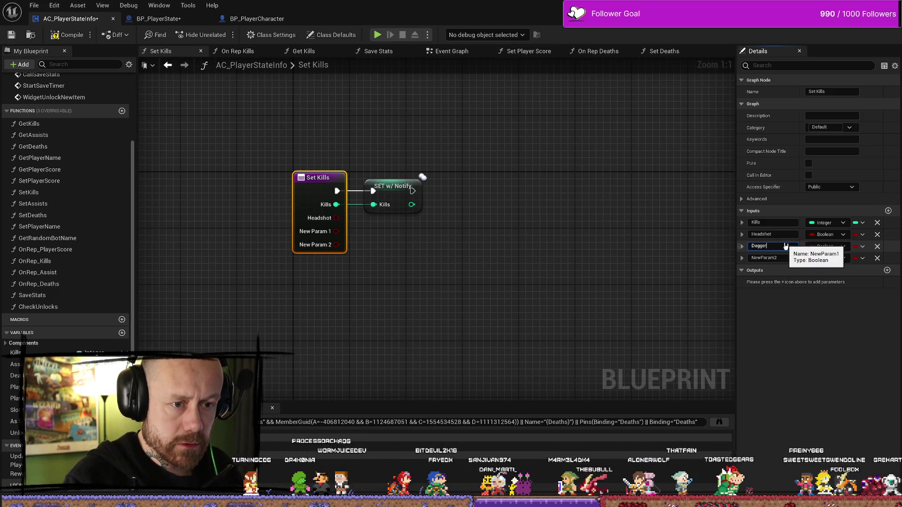
key("BackSpace")
key("BackSpace")
key("BackSpace")
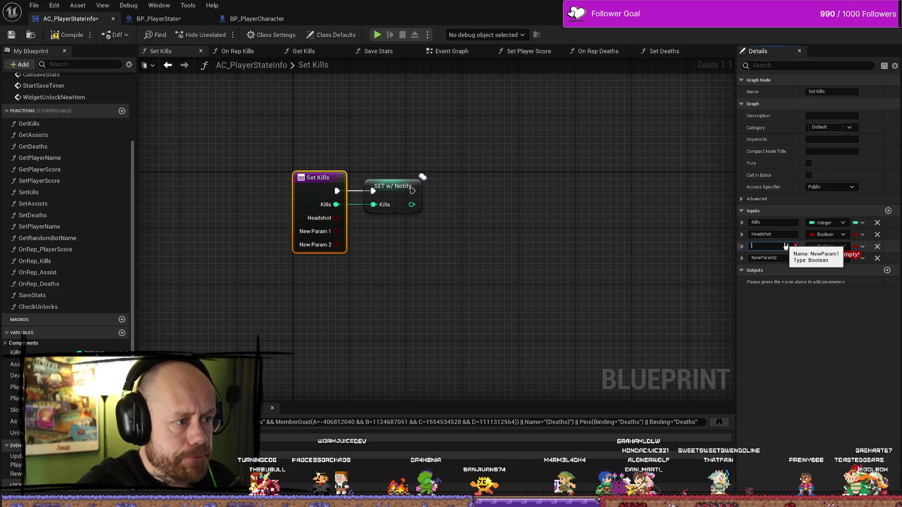
type("Kill")
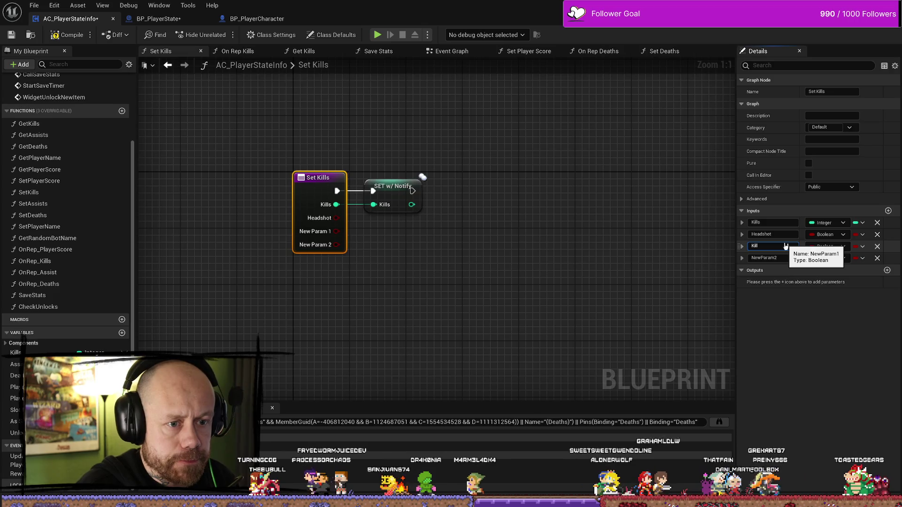
type("WithDagger")
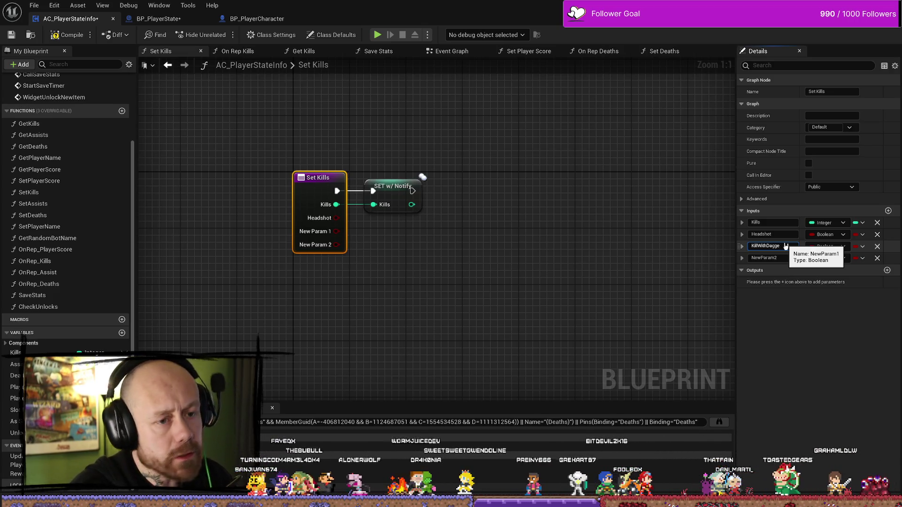
key("BackSpace")
key("BackSpace")
key("BackSpace")
type("DaggerKill")
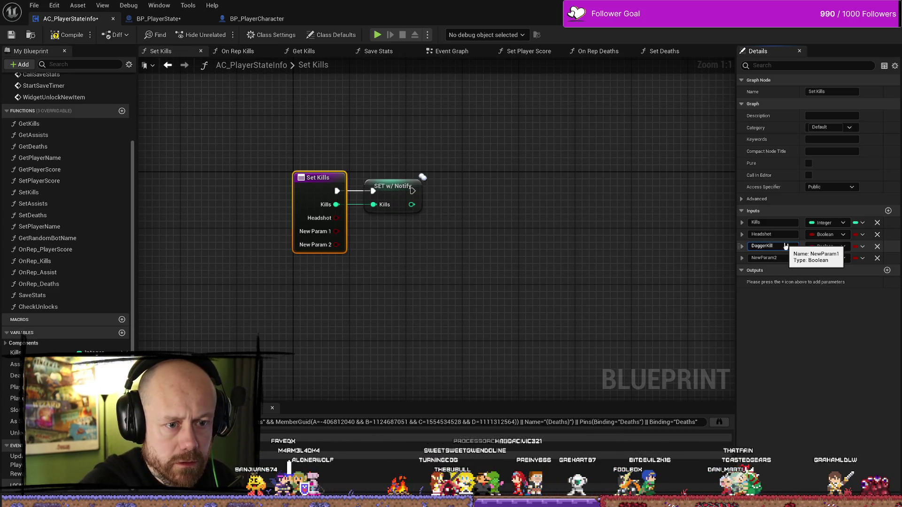
left_click(791, 259)
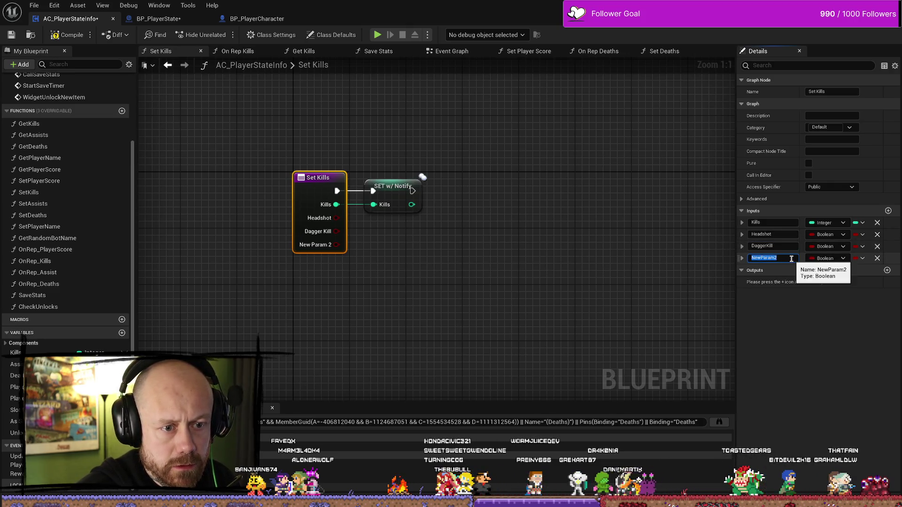
type("G")
type("bow")
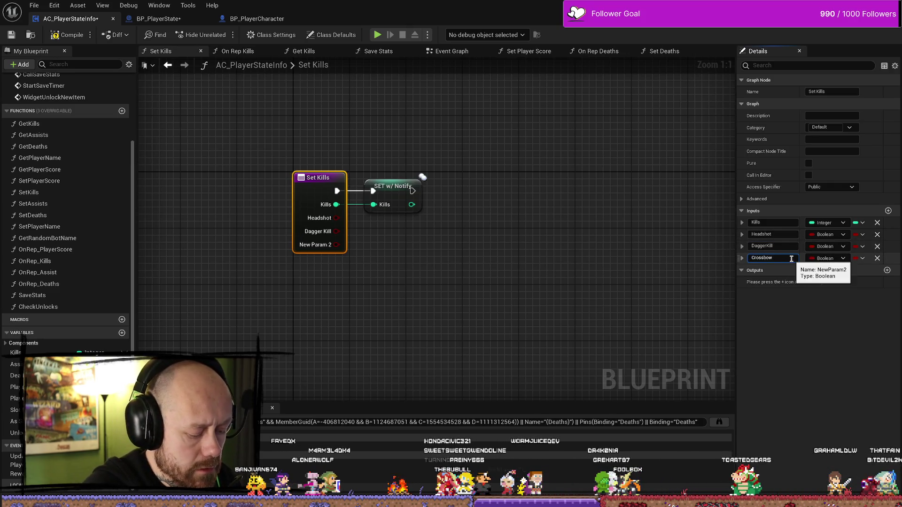
type("ll")
key("Return")
left_click(355, 250)
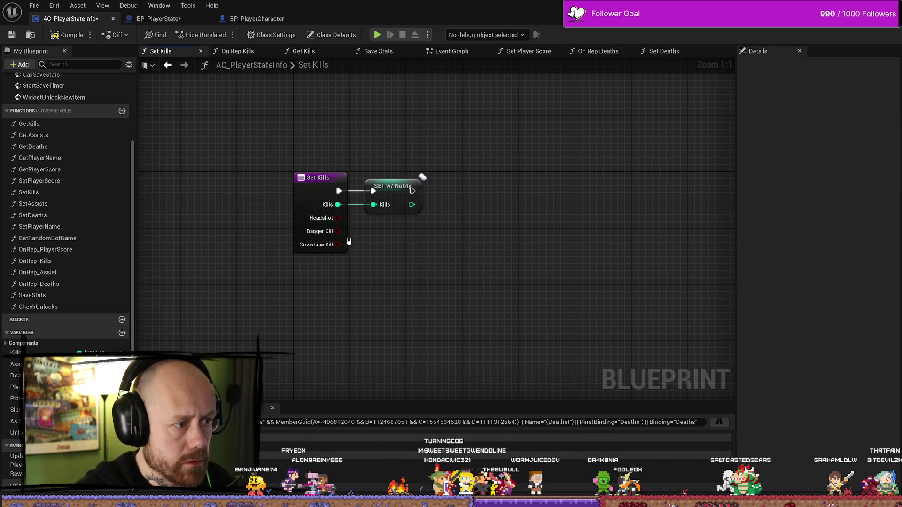
left_click_drag(389, 192, 411, 179)
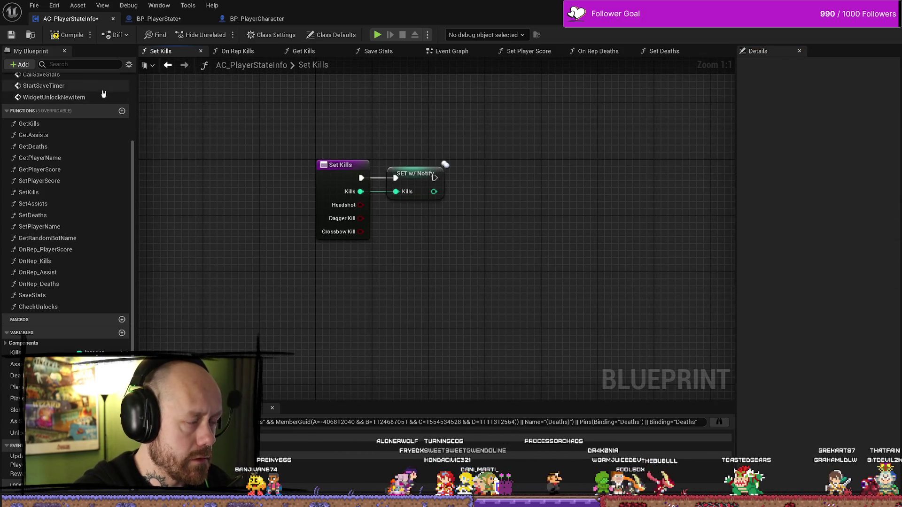
left_click(65, 37)
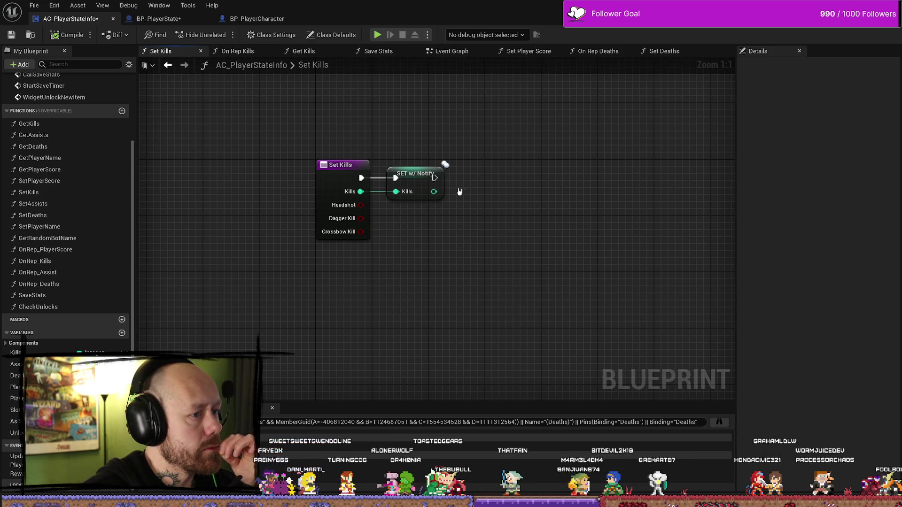
- Check the Kills SET node, then frame BP_PlayerState's Add Score on Player Kill area
left_click(425, 184)
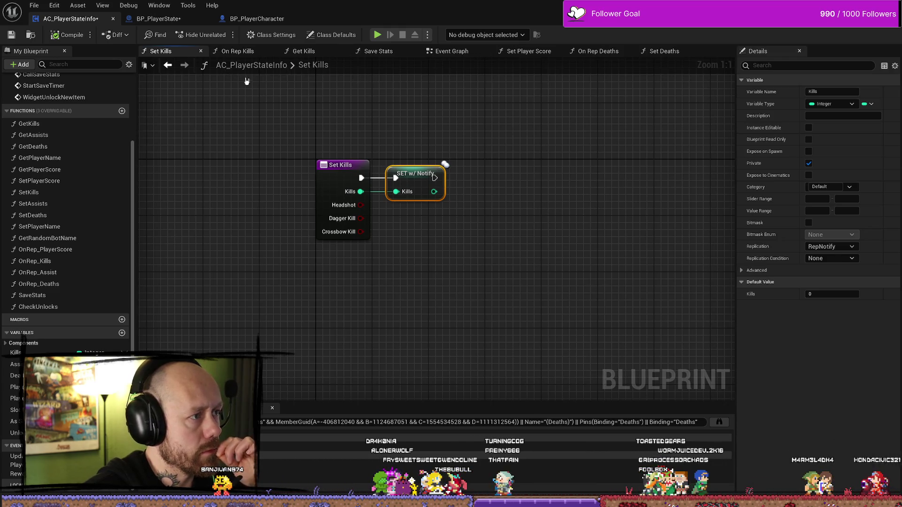
left_click(175, 20)
mouse_move(407, 250)
left_mouse_down()
mouse_move(418, 227)
mouse_move(473, 221)
mouse_move(401, 203)
left_mouse_up()
scroll(419, 228, "down", 1)
left_click_drag(512, 202, 381, 183)
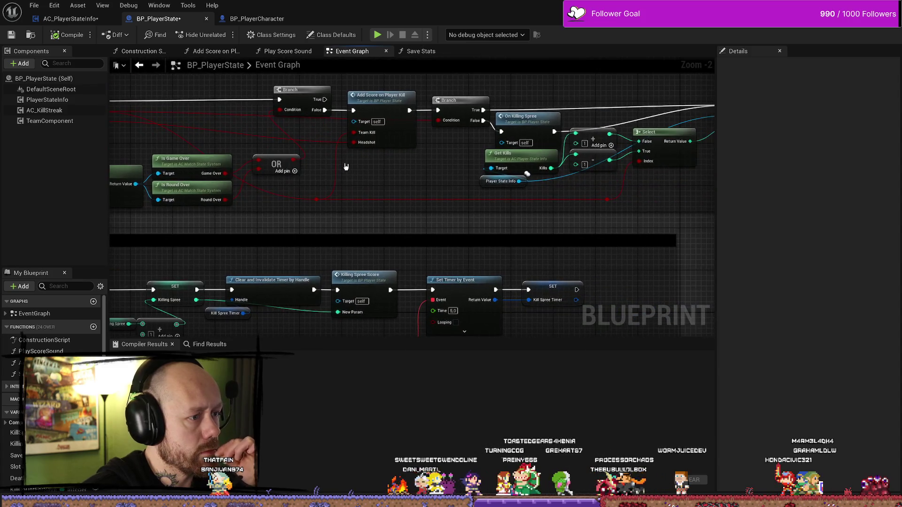
double_click(243, 131)
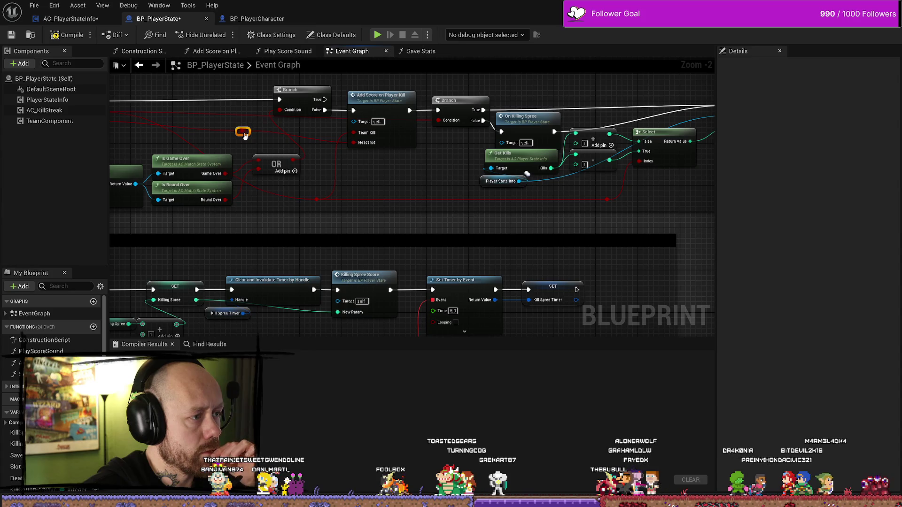
- Select the KillingSpree comment group together with its neighbouring comment groups
scroll(245, 136, "up", 2)
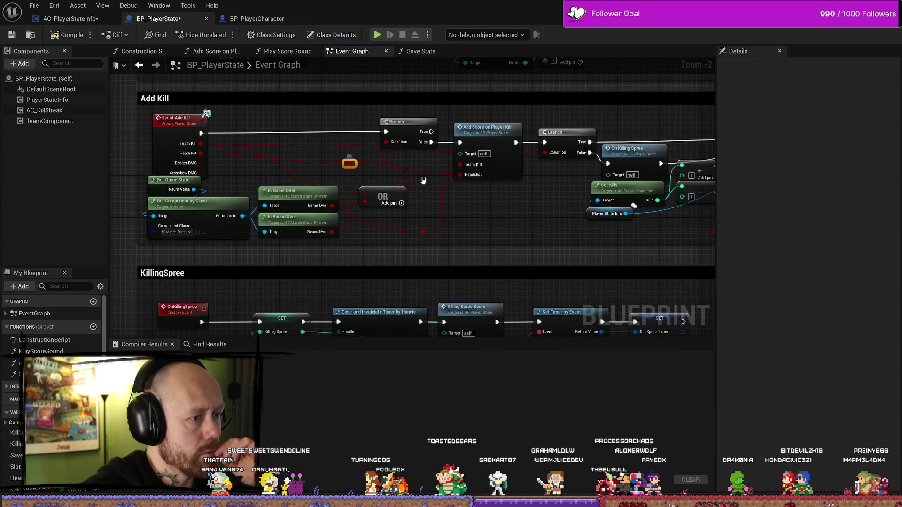
scroll(248, 163, "down", 2)
scroll(353, 173, "down", 2)
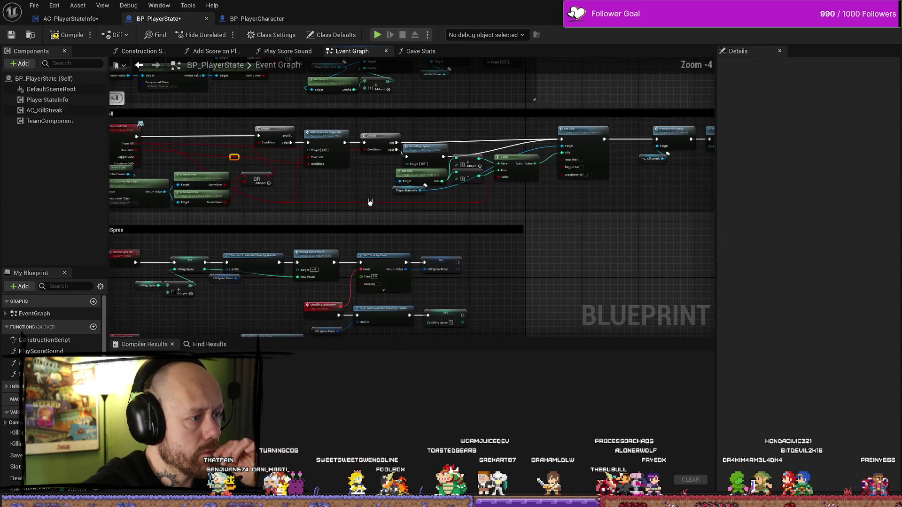
left_click(364, 229)
scroll(381, 205, "down", 2)
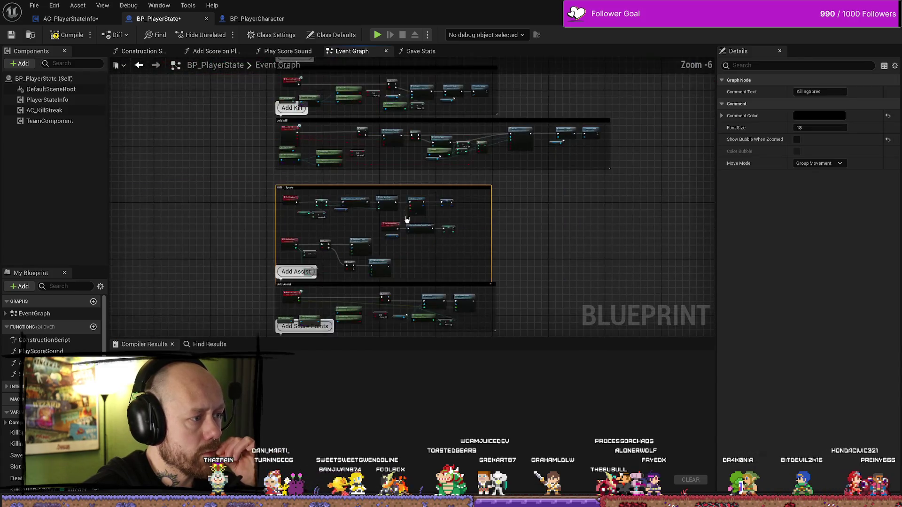
left_click_drag(389, 153, 389, 148)
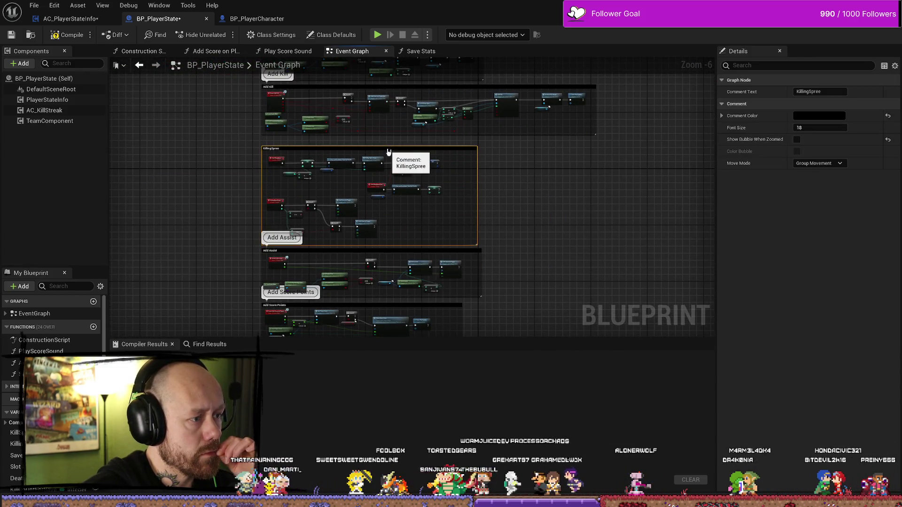
mouse_move(227, 148)
left_mouse_down()
mouse_move(339, 291)
mouse_move(357, 300)
left_mouse_up()
scroll(374, 197, "up", 3)
scroll(373, 197, "down", 3)
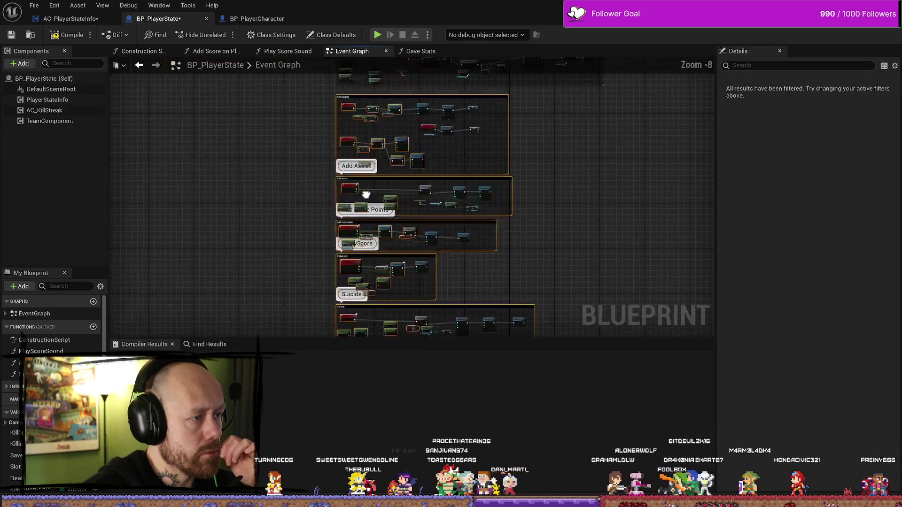
scroll(330, 155, "up", 1)
- Move the KillingSpree group down, enlarge the comment, and lower the Get Game State/OR nodes
left_click_drag(331, 155, 329, 230)
scroll(378, 183, "up", 2)
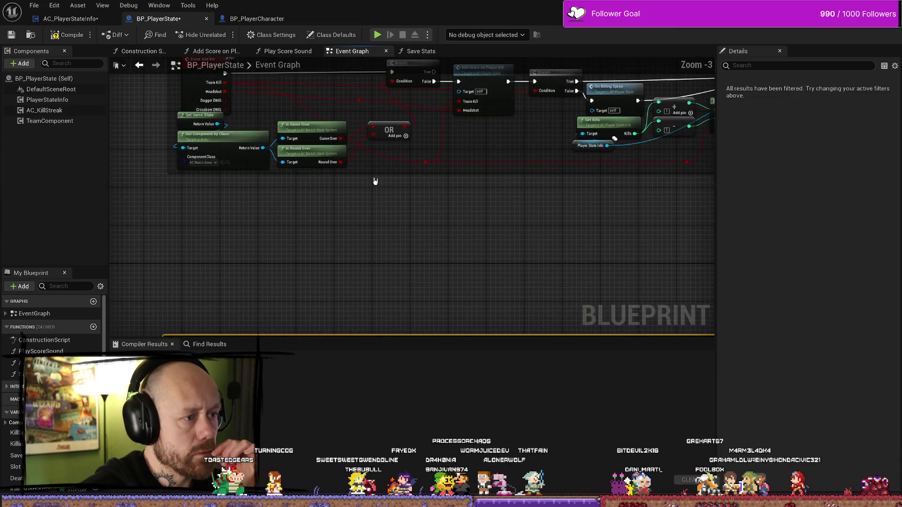
left_click_drag(380, 173, 389, 232)
scroll(380, 242, "up", 2)
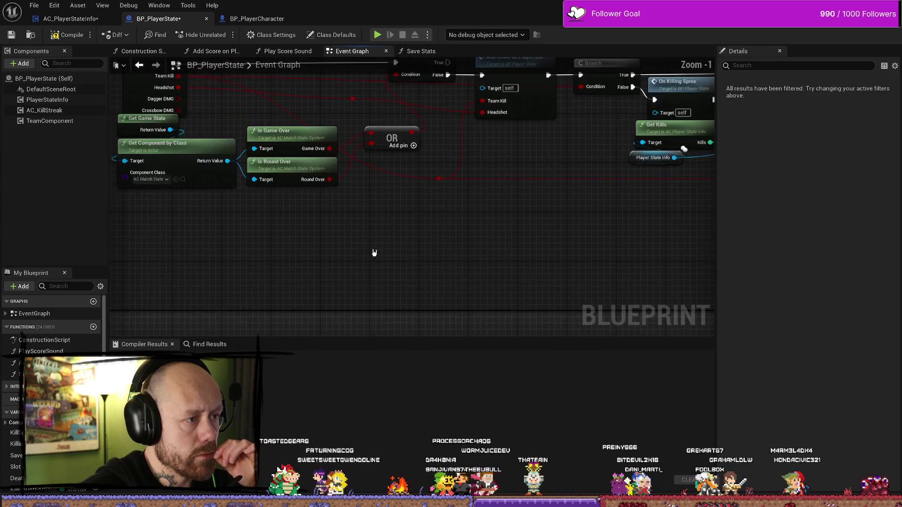
mouse_move(451, 280)
left_mouse_down()
mouse_move(242, 146)
mouse_move(193, 147)
mouse_move(192, 159)
left_mouse_up()
mouse_move(401, 138)
left_mouse_down()
mouse_move(275, 137)
mouse_move(399, 173)
mouse_move(671, 202)
mouse_move(605, 181)
mouse_move(566, 127)
mouse_move(529, 182)
left_mouse_up()
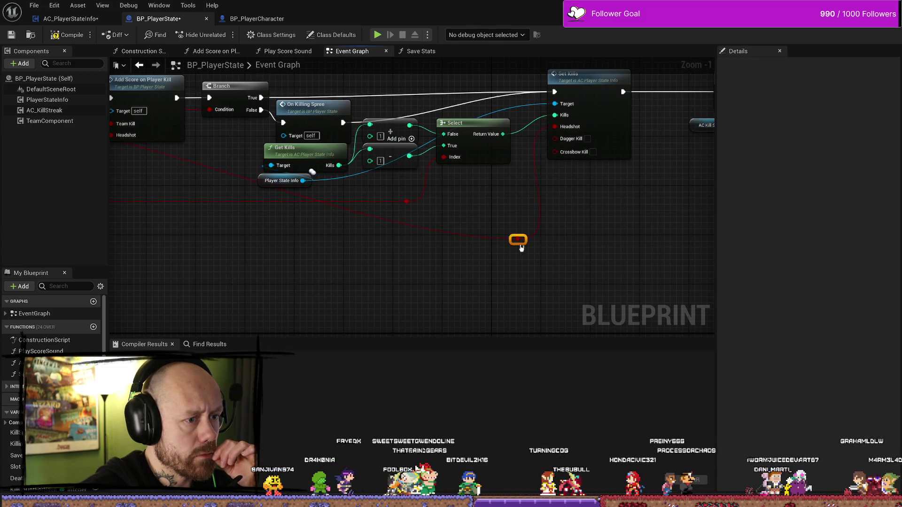
- Add a reroute point on the red wire and wire the Dagger DMG output toward Set Kills
key("alt+Left")
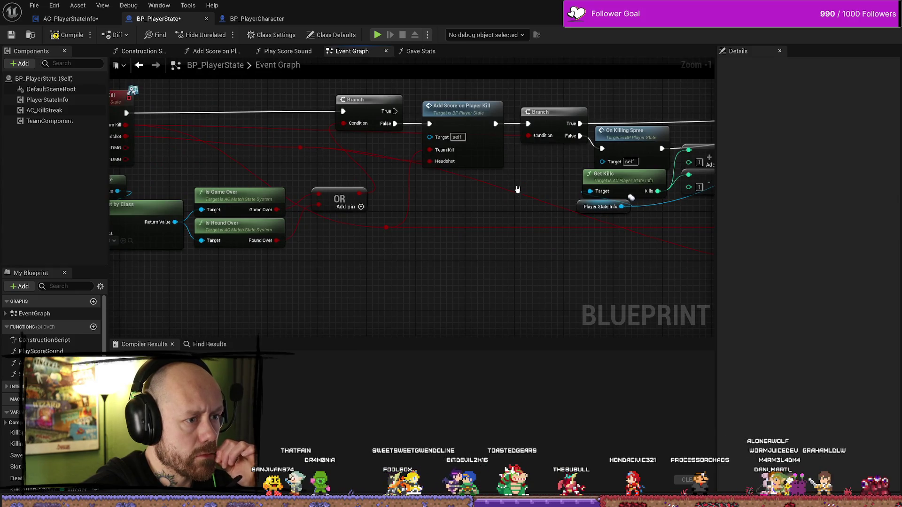
double_click(523, 192)
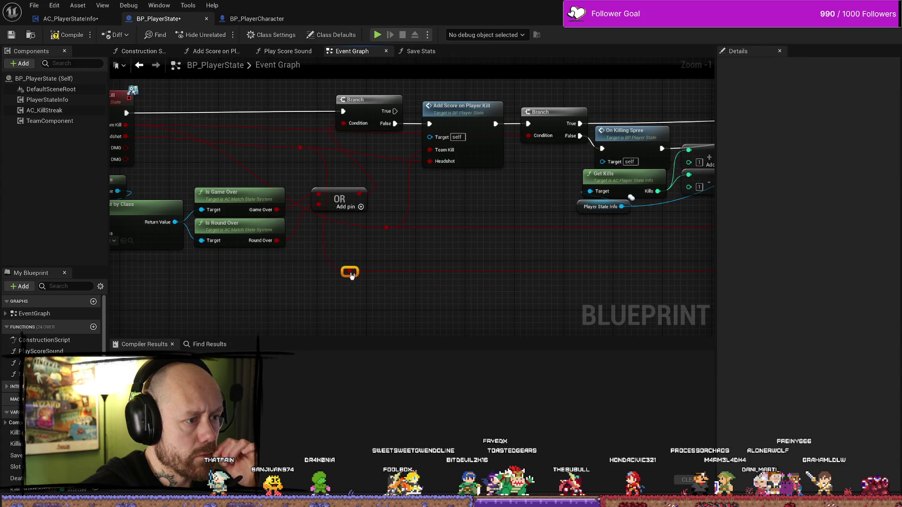
mouse_move(505, 236)
left_mouse_down()
mouse_move(275, 203)
mouse_move(579, 217)
mouse_move(512, 204)
mouse_move(477, 216)
mouse_move(244, 204)
mouse_move(278, 148)
left_mouse_up()
mouse_move(210, 115)
left_mouse_down()
mouse_move(396, 159)
mouse_move(555, 145)
mouse_move(570, 107)
mouse_move(373, 216)
mouse_move(399, 257)
mouse_move(305, 246)
left_mouse_up()
- Reroute the Crossbow DMG wire and the wire left of Set Kills through points below the nodes
mouse_move(373, 192)
left_mouse_down()
mouse_move(601, 202)
mouse_move(590, 187)
left_mouse_up()
mouse_move(520, 228)
left_mouse_down()
mouse_move(436, 252)
mouse_move(668, 248)
mouse_move(654, 236)
mouse_move(709, 245)
left_mouse_up()
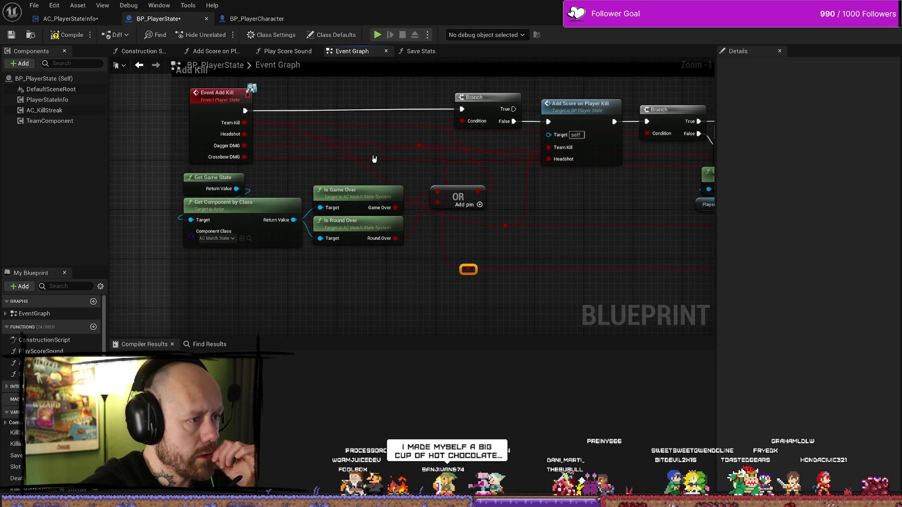
double_click(416, 159)
mouse_move(418, 161)
left_mouse_down()
mouse_move(349, 313)
mouse_move(358, 303)
mouse_move(350, 277)
left_mouse_up()
left_click_drag(424, 262, 467, 236)
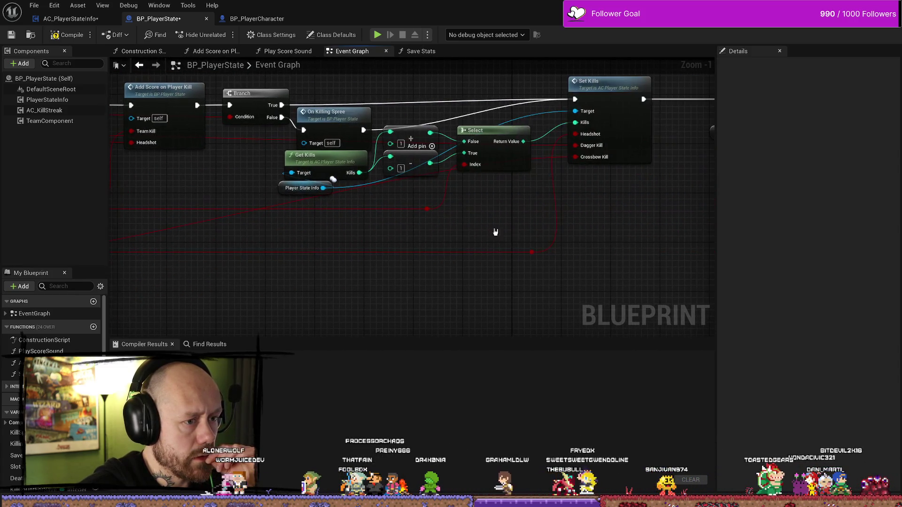
double_click(539, 160)
mouse_move(540, 162)
left_mouse_down()
mouse_move(545, 271)
mouse_move(564, 272)
left_mouse_up()
- Add a reroute point on the Dagger Kill wire and drop it below the nodes
scroll(419, 275, "down", 2)
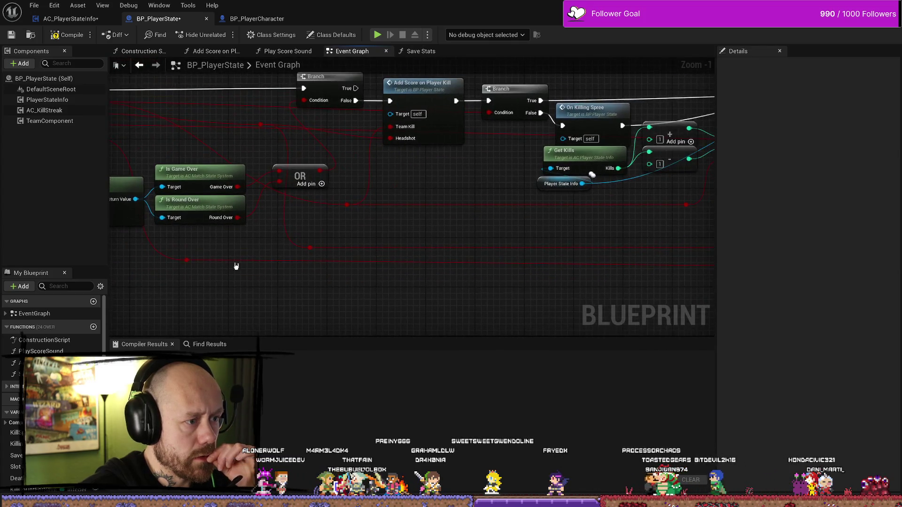
scroll(539, 267, "up", 2)
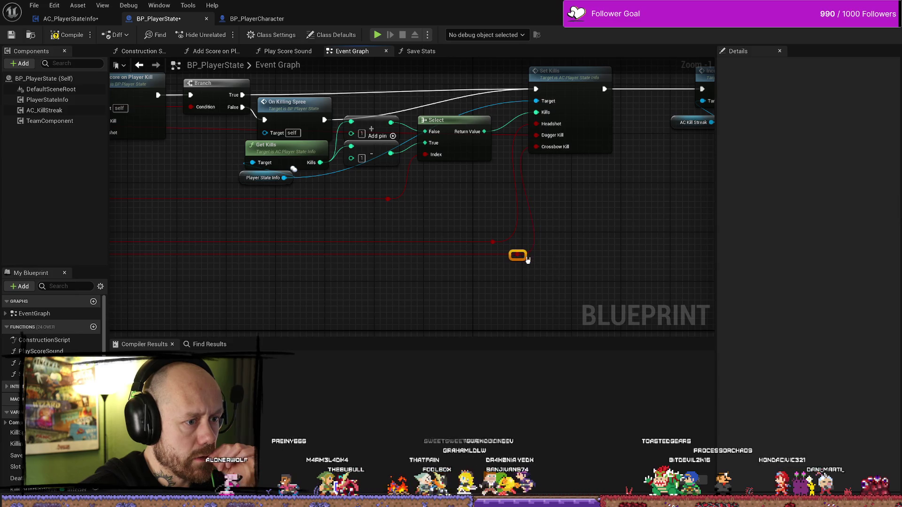
left_click(506, 139)
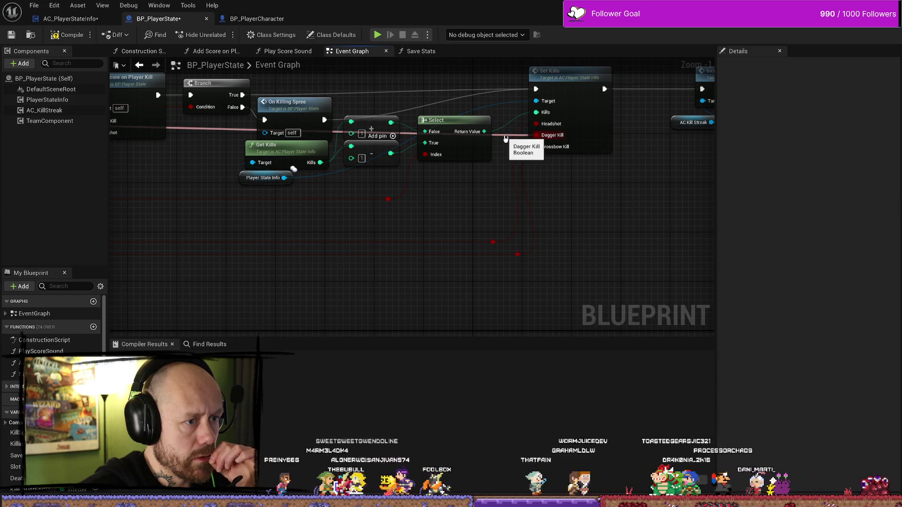
double_click(499, 133)
mouse_move(499, 133)
left_mouse_down()
mouse_move(518, 252)
mouse_move(503, 258)
mouse_move(489, 238)
mouse_move(554, 282)
mouse_move(413, 294)
left_mouse_up()
left_click(529, 275)
left_click(543, 268)
left_click(517, 254)
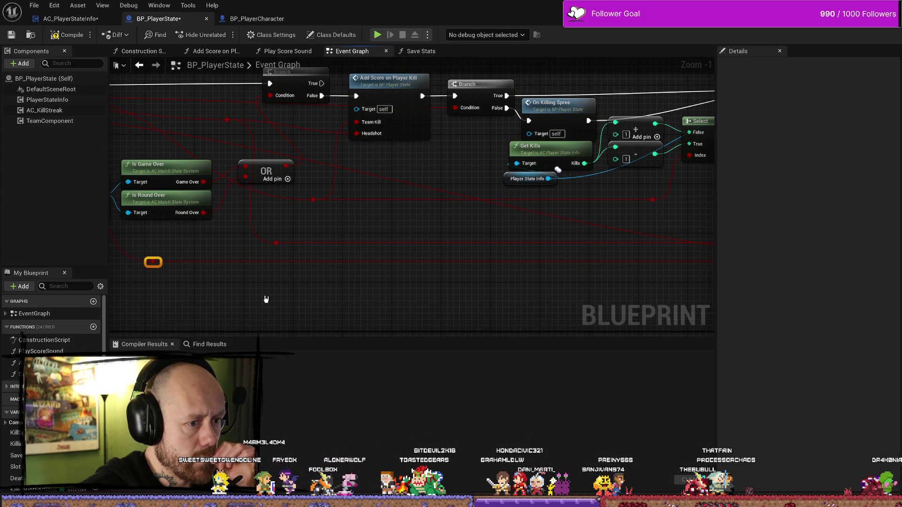
- Reroute the Boolean wire through a point moved down-left beneath the nodes
double_click(240, 143)
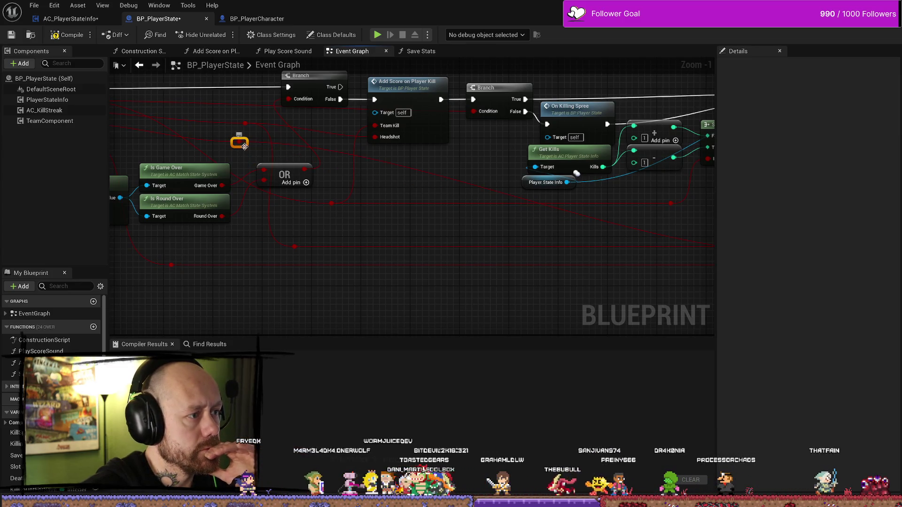
left_click_drag(242, 148, 195, 261)
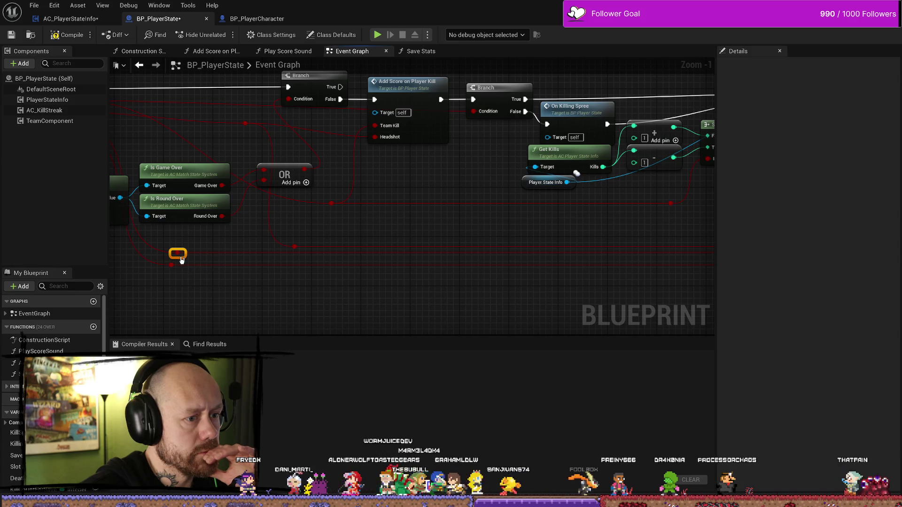
mouse_move(206, 276)
left_mouse_down()
mouse_move(216, 293)
mouse_move(205, 289)
left_mouse_up()
mouse_move(417, 290)
left_mouse_down()
mouse_move(379, 284)
mouse_move(384, 294)
left_mouse_up()
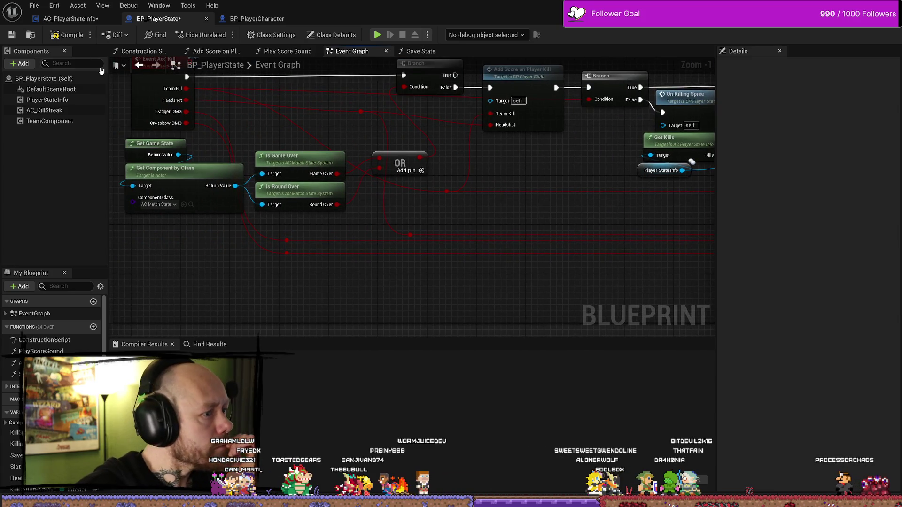
- Compile BP_PlayerState, realign a reroute point on the red wire, and recompile
key("F7")
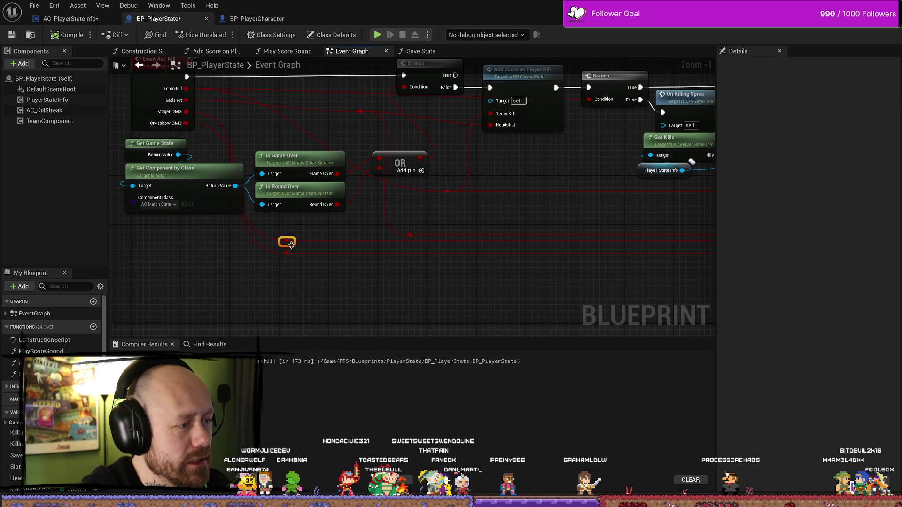
mouse_move(306, 250)
left_mouse_down()
mouse_move(226, 214)
mouse_move(277, 203)
left_mouse_up()
mouse_move(652, 264)
left_mouse_down()
mouse_move(568, 256)
mouse_move(677, 256)
mouse_move(229, 255)
left_mouse_up()
left_click(409, 245)
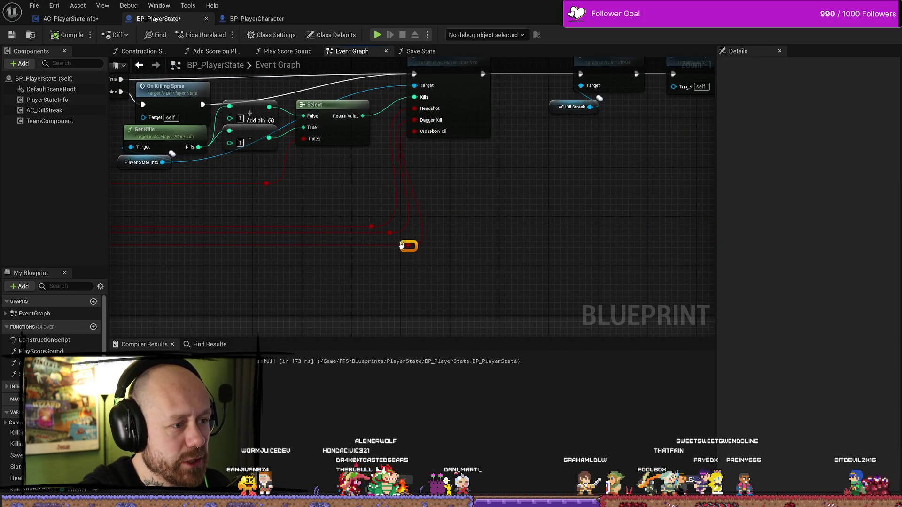
mouse_move(408, 245)
left_mouse_down()
mouse_move(415, 240)
mouse_move(413, 249)
left_mouse_up()
left_click_drag(309, 264, 185, 266)
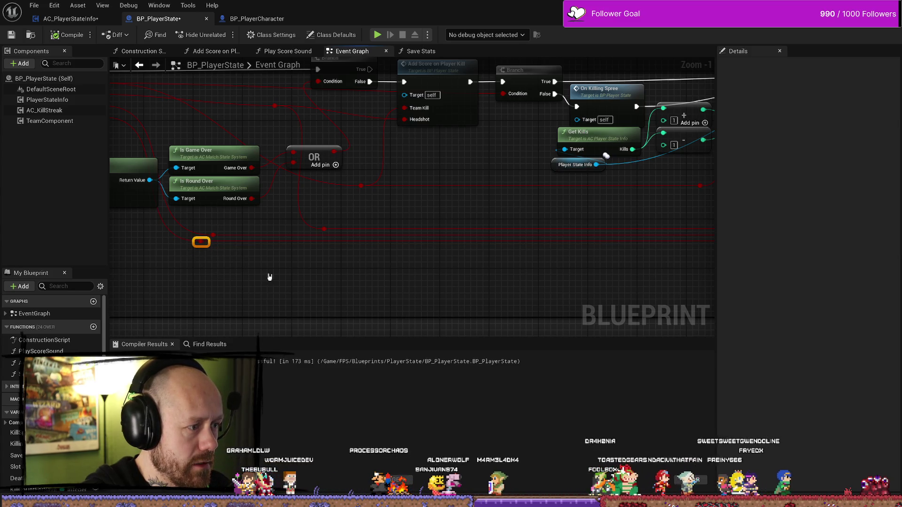
key("ctrl+z")
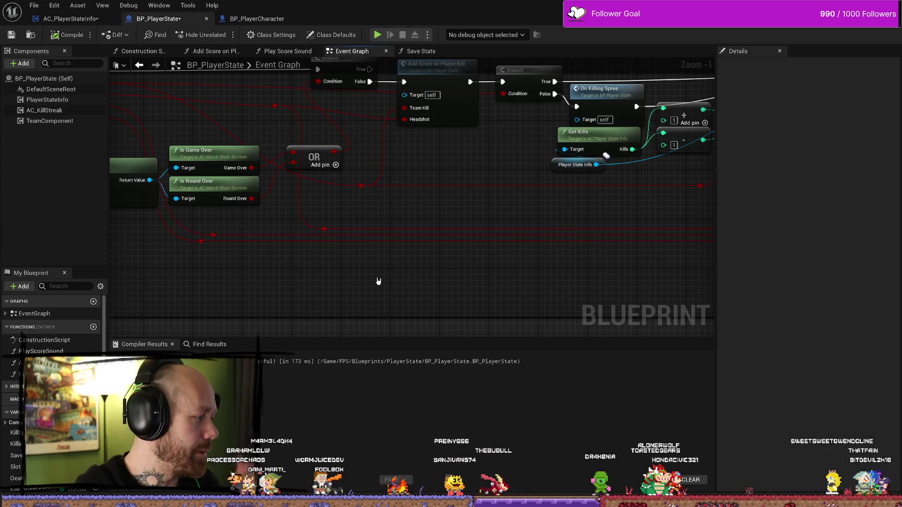
mouse_move(467, 289)
left_mouse_down()
mouse_move(308, 296)
mouse_move(337, 273)
left_mouse_up()
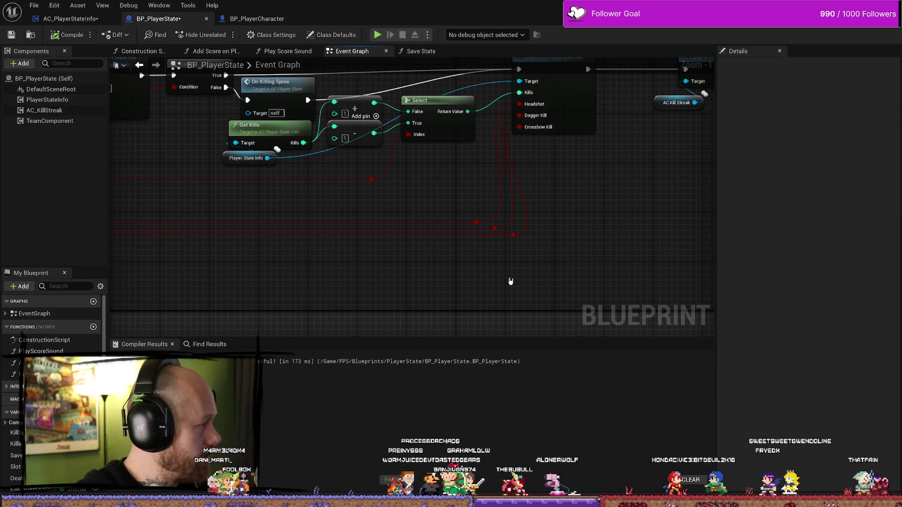
mouse_move(559, 266)
left_mouse_down()
mouse_move(563, 252)
mouse_move(282, 263)
left_mouse_up()
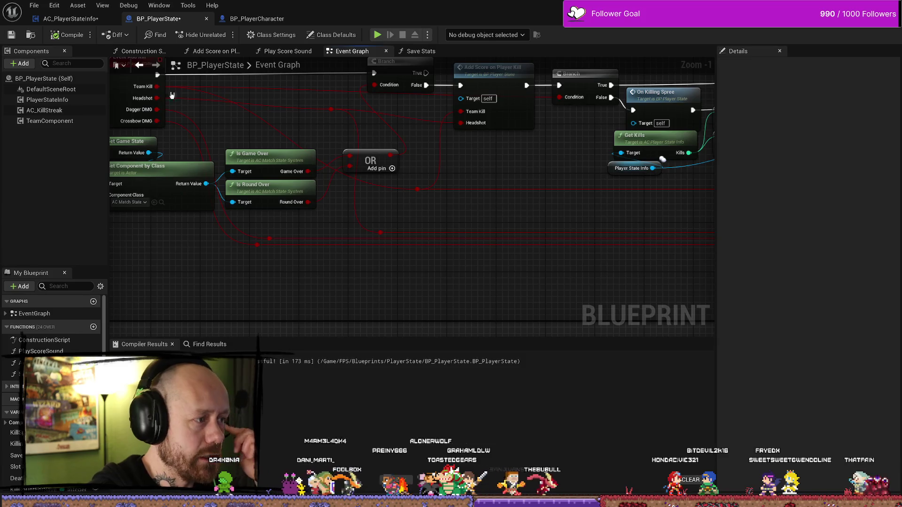
left_click(55, 36)
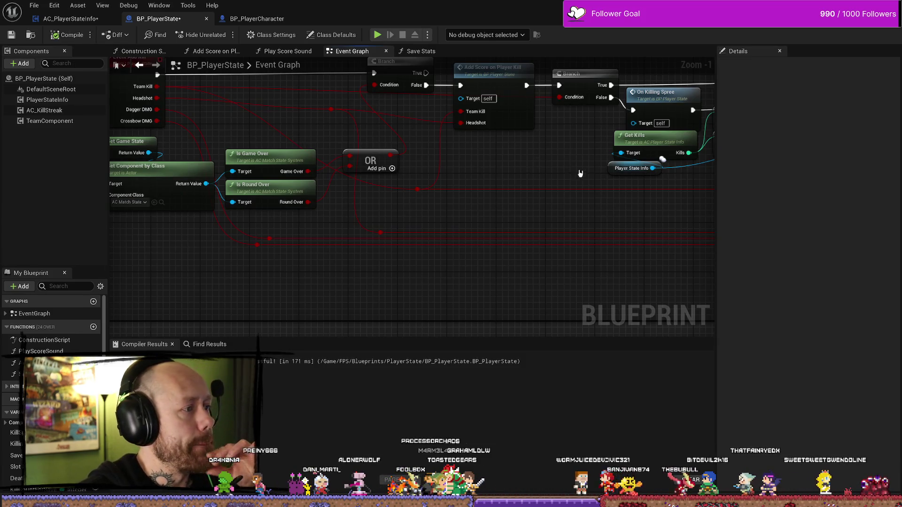
- Open AC_PlayerStateInfo's Set Kills function from the Set Kills node
left_click_drag(599, 183, 329, 181)
scroll(329, 181, "down", 2)
double_click(675, 115)
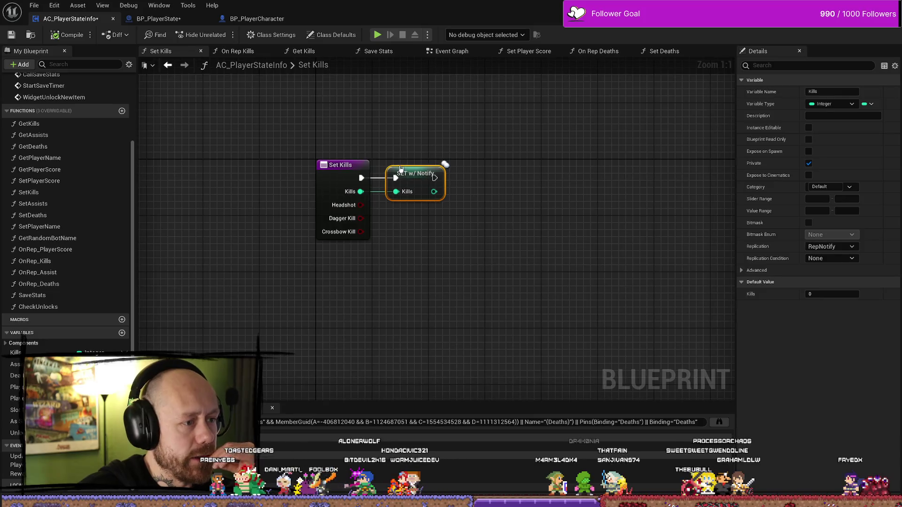
- Nudge the SET w/ Notify Kills node right of the Set Kills entry, then deselect
left_click_drag(500, 147, 468, 140)
left_click_drag(398, 166, 426, 165)
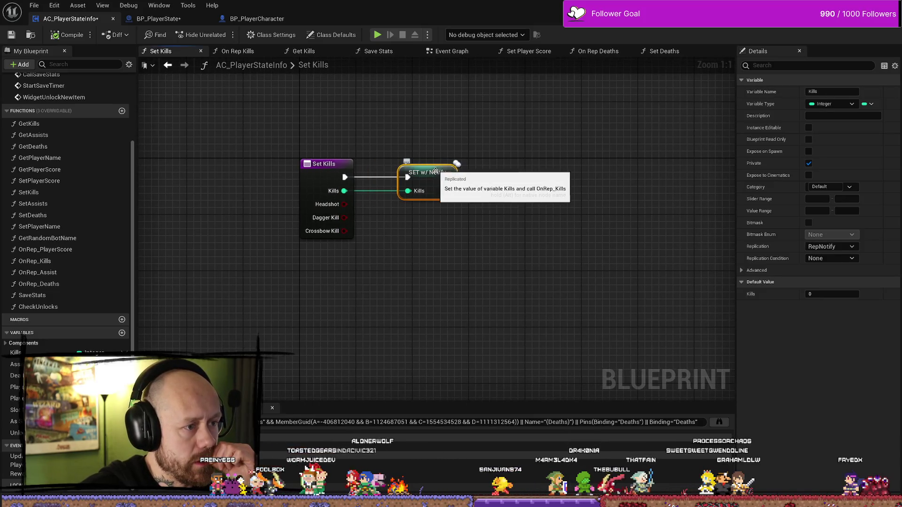
left_click_drag(483, 259, 473, 241)
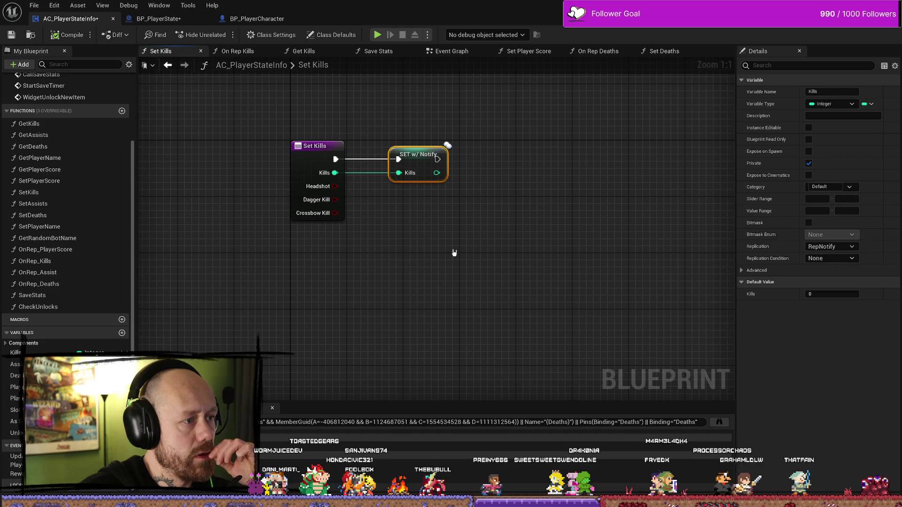
left_click(314, 146)
left_click_drag(452, 229, 451, 223)
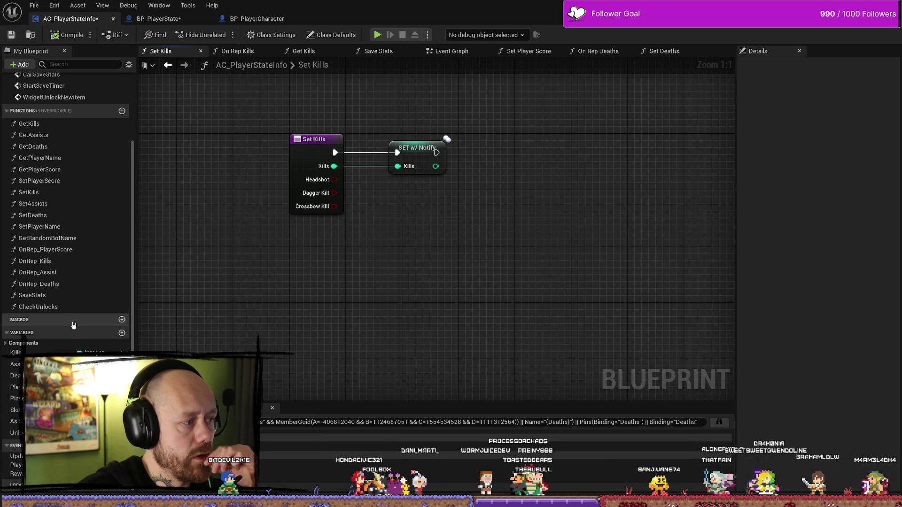
- Open OnRep_Kills and pan along its chain from Call Save Stats to the Unlock Dagger 2 setter
double_click(34, 261)
scroll(404, 265, "up", 3)
left_click_drag(408, 269, 345, 257)
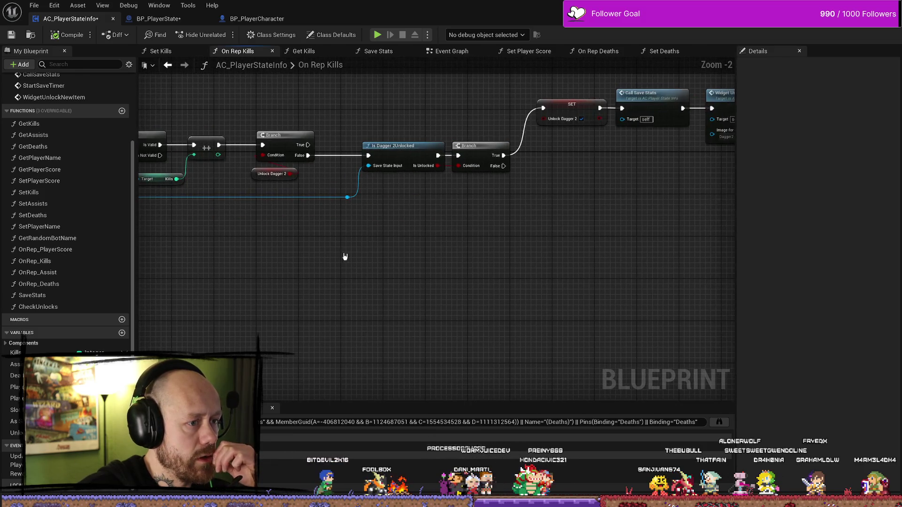
mouse_move(563, 249)
left_mouse_down()
mouse_move(397, 249)
mouse_move(545, 251)
left_mouse_up()
mouse_move(296, 247)
left_mouse_down()
mouse_move(501, 245)
mouse_move(511, 236)
left_mouse_up()
scroll(501, 246, "down", 1)
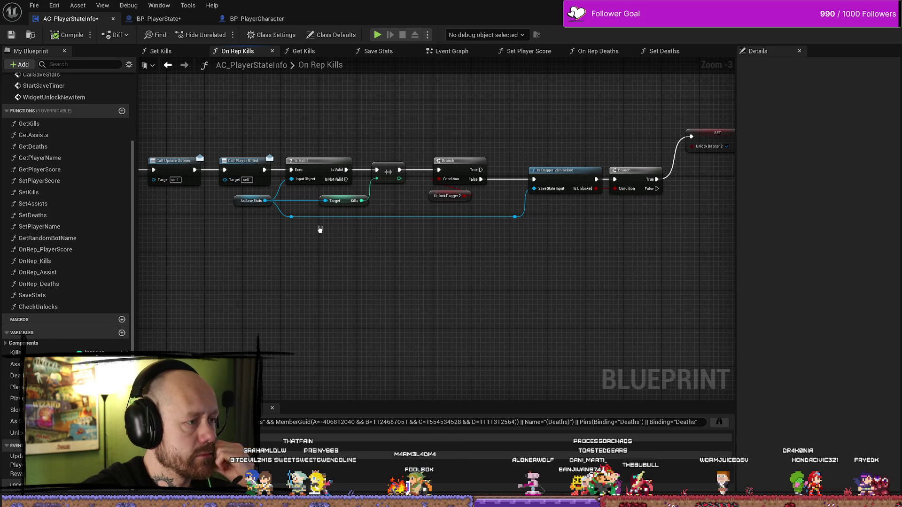
mouse_move(470, 255)
left_mouse_down()
mouse_move(336, 278)
mouse_move(555, 273)
left_mouse_up()
left_click_drag(418, 277, 460, 278)
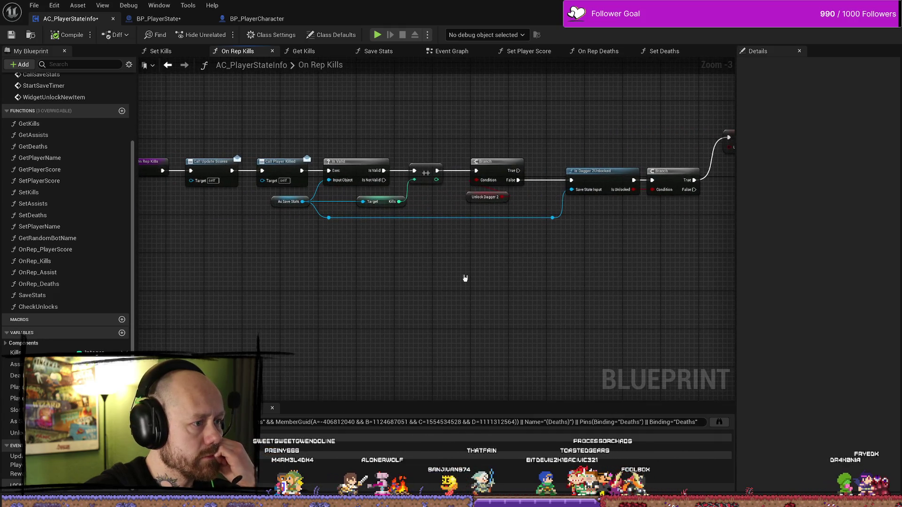
mouse_move(262, 275)
left_mouse_down()
mouse_move(215, 276)
mouse_move(342, 276)
left_mouse_up()
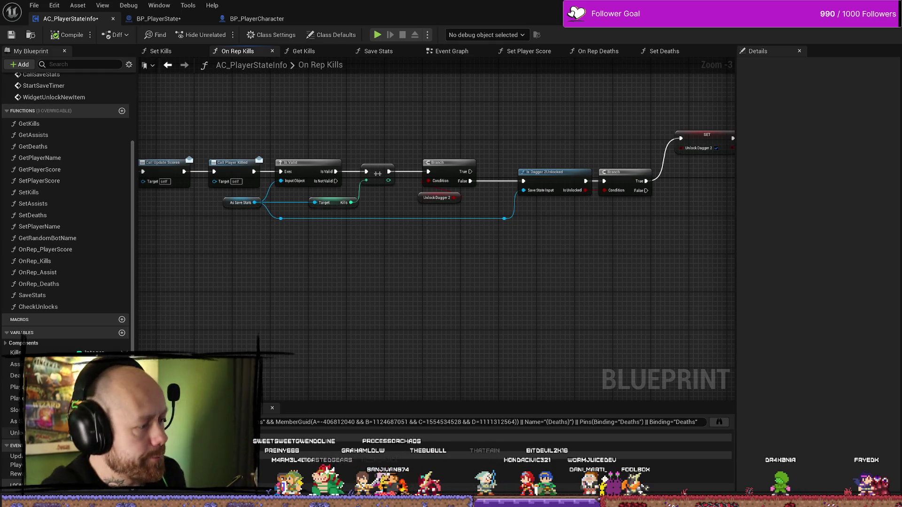
- Add two Boolean variables to AC_PlayerStateInfo and rename them, the second as CrossbowKill
left_click(122, 334)
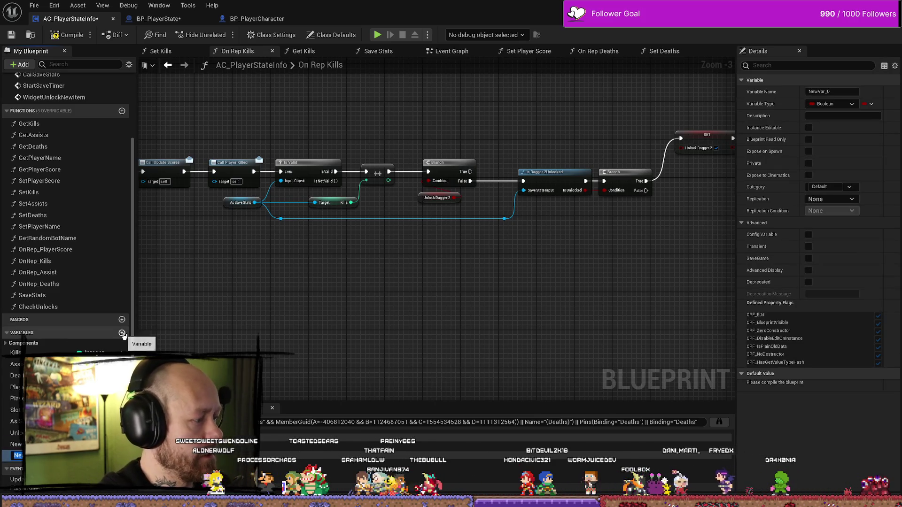
left_click(122, 334)
left_click(14, 444)
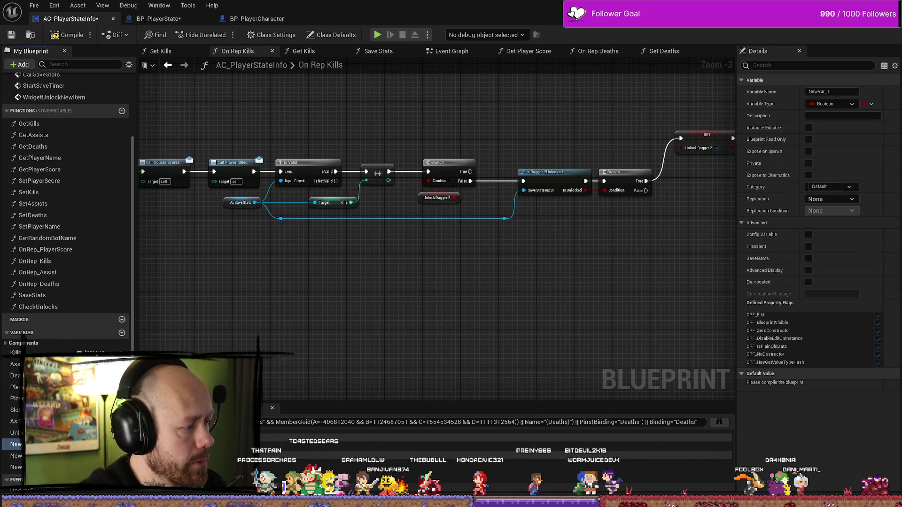
type("He")
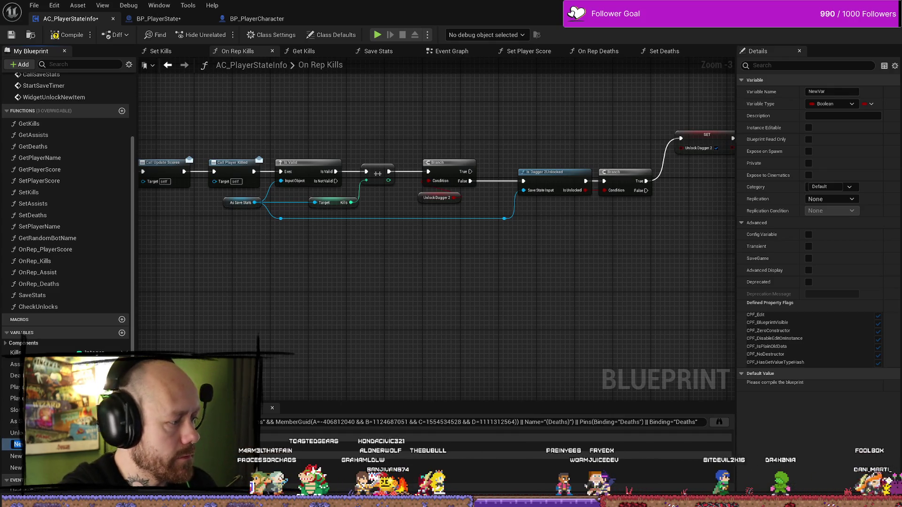
type("adshot")
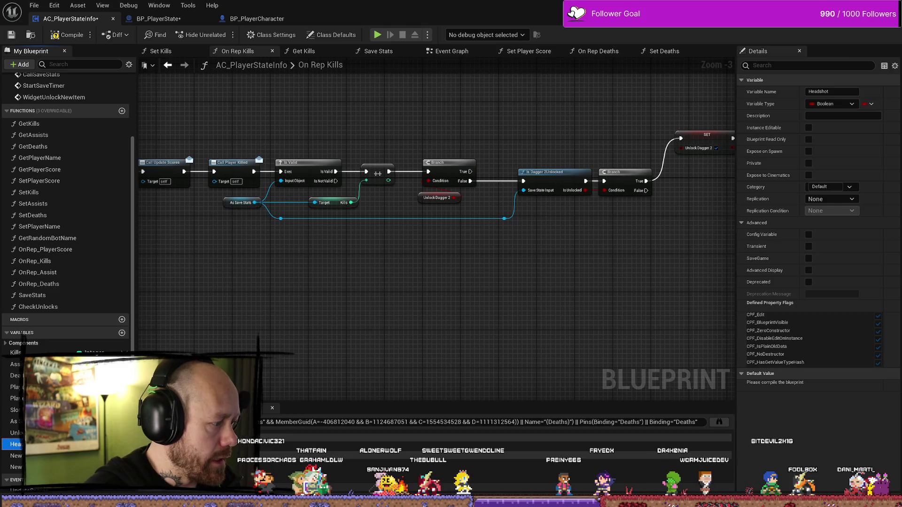
left_click(16, 455)
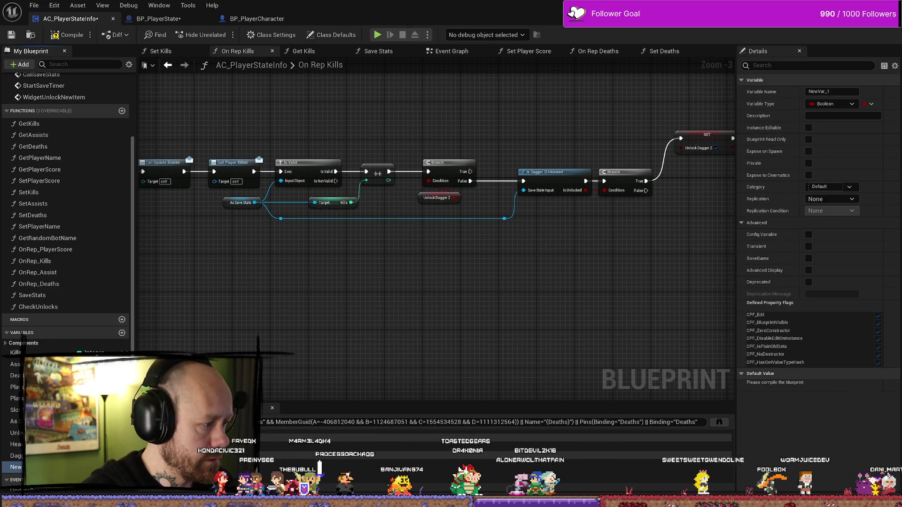
type("Cro")
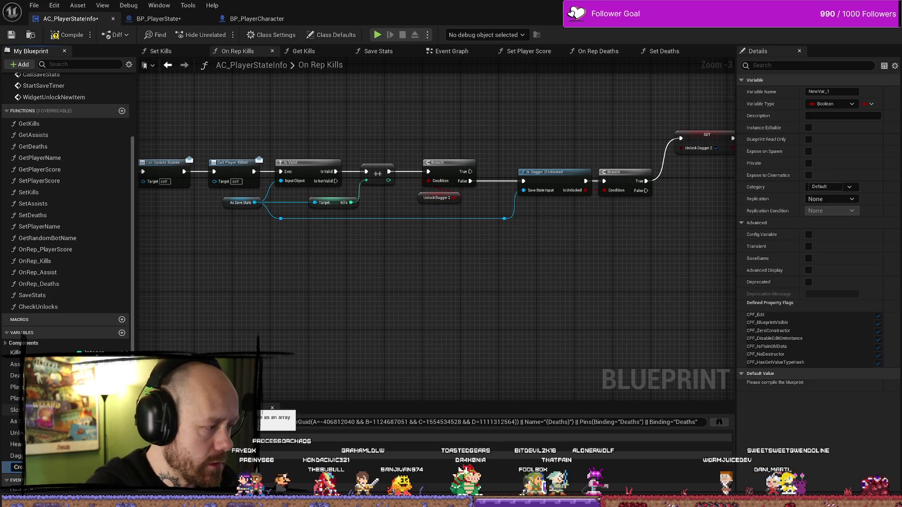
key("Return")
left_click_drag(346, 365, 333, 353)
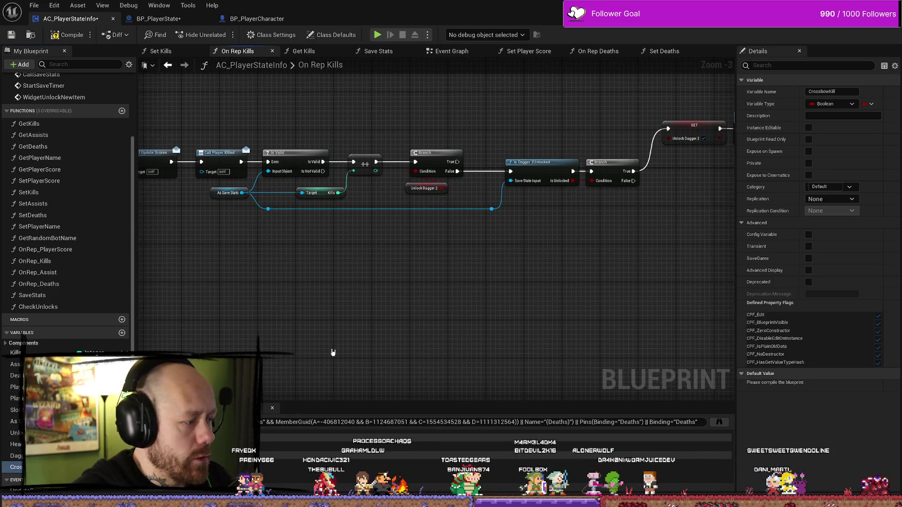
- Survey the OnRep_Kills node chain, trial-selecting the nodes from the Widget node onward
scroll(340, 343, "up", 3)
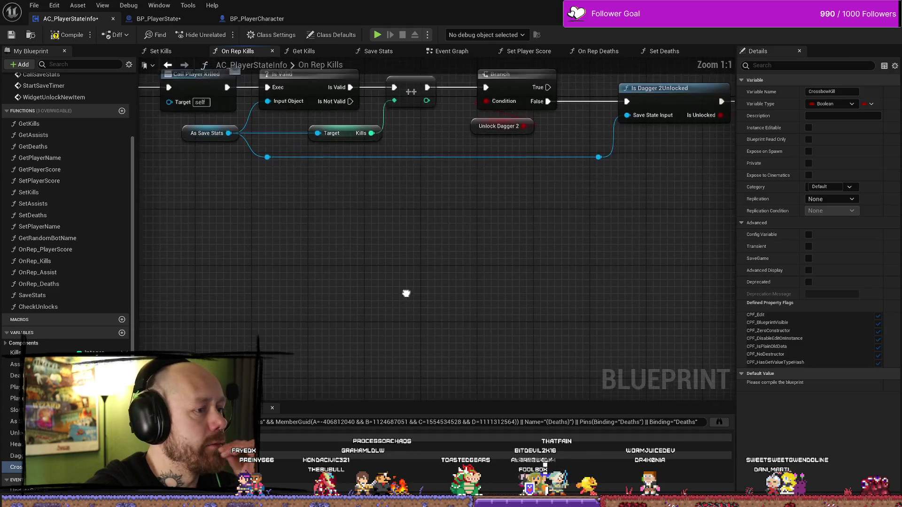
scroll(543, 228, "down", 1)
mouse_move(445, 239)
left_mouse_down()
mouse_move(314, 223)
mouse_move(399, 234)
left_mouse_up()
scroll(314, 223, "down", 2)
scroll(400, 236, "up", 1)
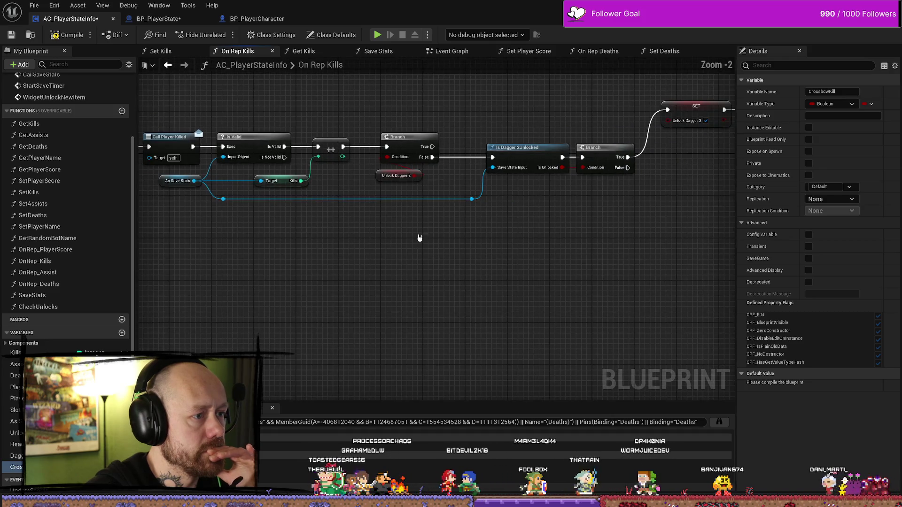
scroll(573, 238, "down", 1)
mouse_move(573, 237)
left_mouse_down()
mouse_move(467, 227)
mouse_move(501, 223)
mouse_move(447, 227)
left_mouse_up()
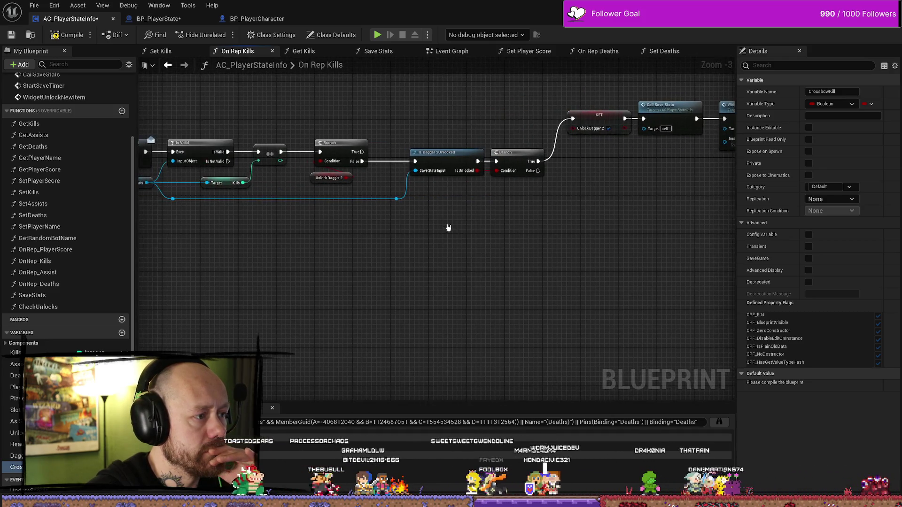
left_click_drag(560, 228, 472, 253)
scroll(499, 249, "down", 1)
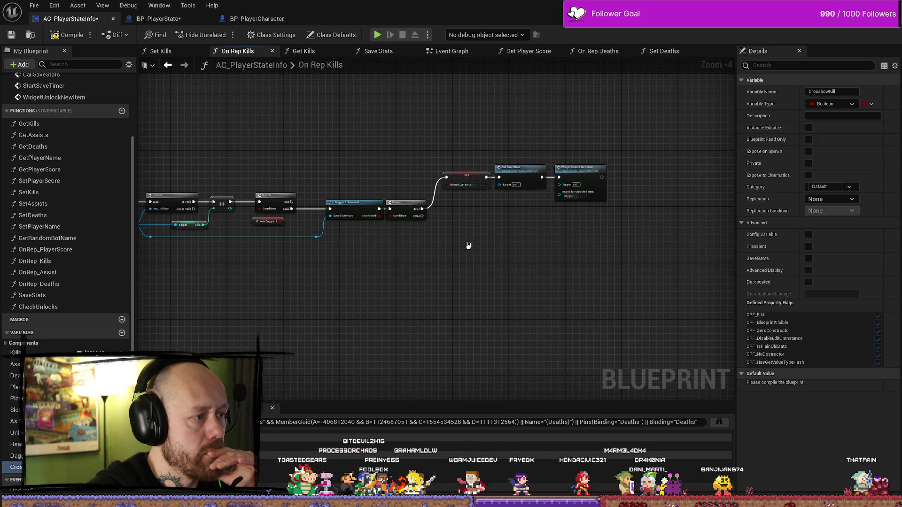
mouse_move(629, 148)
left_mouse_down()
mouse_move(286, 262)
mouse_move(312, 263)
left_mouse_up()
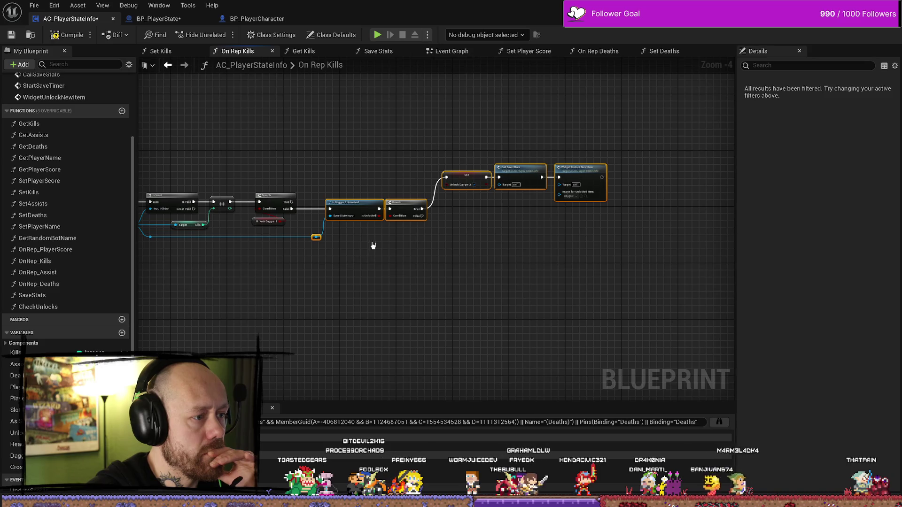
left_click(436, 233)
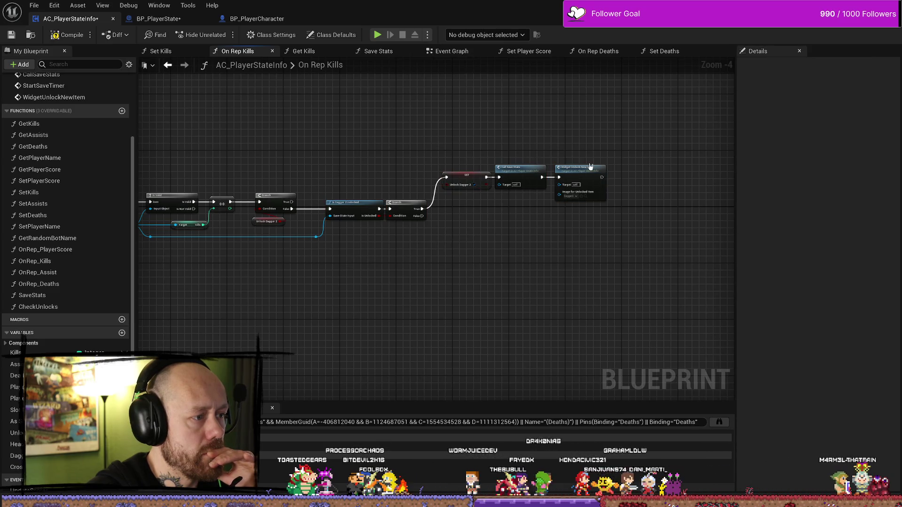
left_click_drag(535, 202, 267, 307)
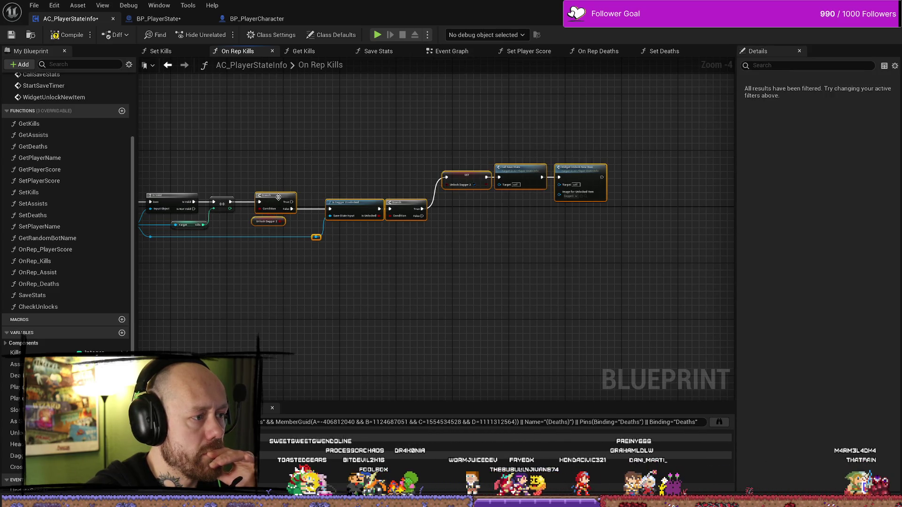
left_click(305, 237)
- Shift the Is Dagger through Widget node chain about 163 px to the right
scroll(305, 236, "up", 2)
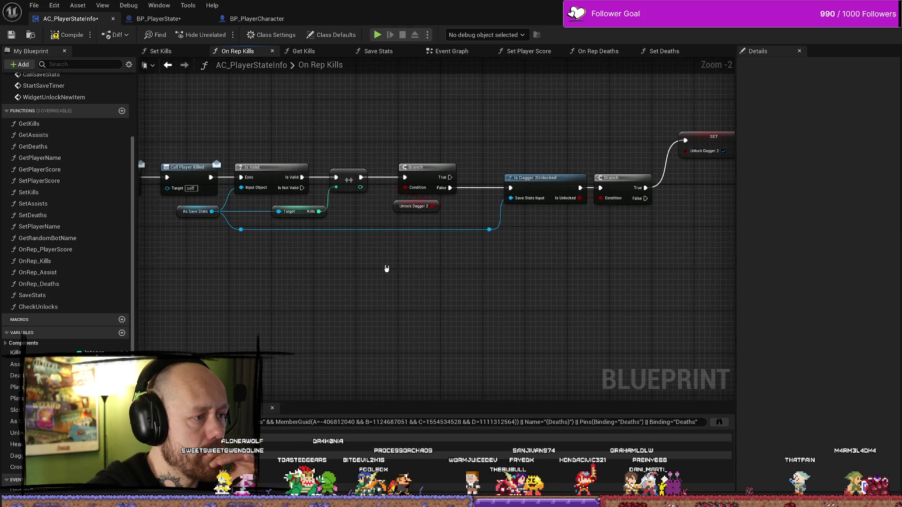
scroll(429, 268, "down", 2)
left_click_drag(666, 155, 351, 294)
left_click_drag(304, 196, 381, 197)
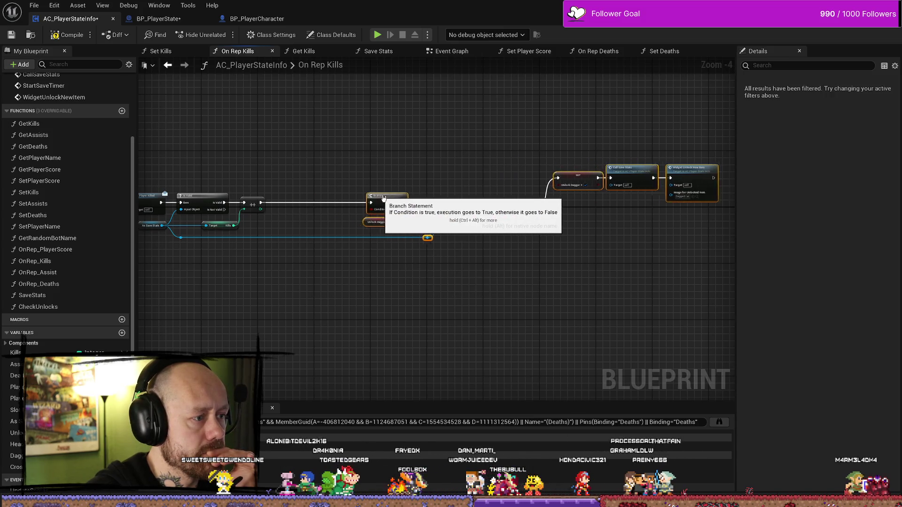
left_click(324, 275)
- Review On Rep Kills from its entry through Is Dagger 2 Unlocked to Widget Unlock New Item
scroll(379, 253, "up", 2)
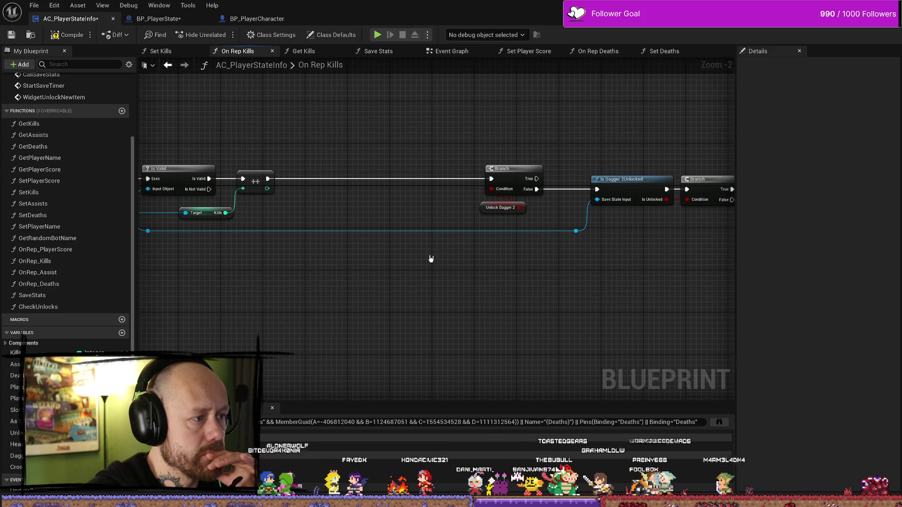
scroll(564, 257, "down", 1)
left_click_drag(564, 257, 412, 261)
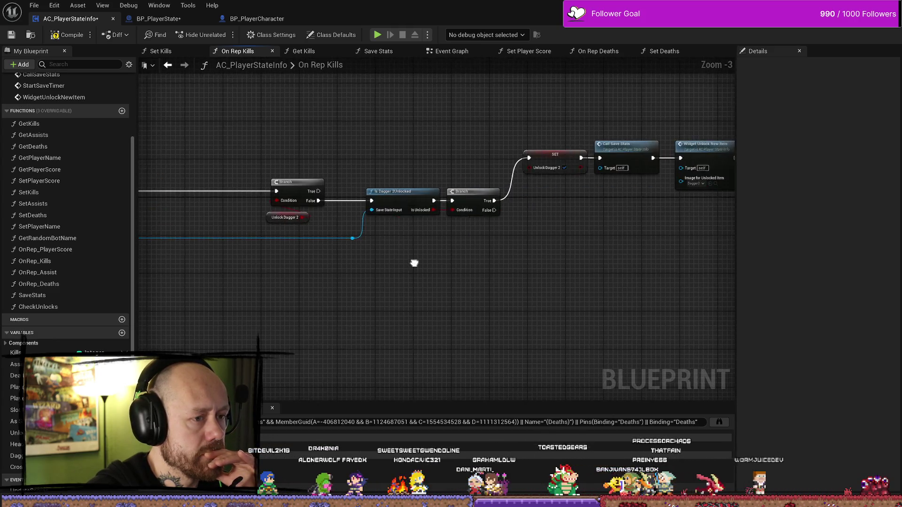
mouse_move(468, 262)
left_mouse_down()
mouse_move(419, 258)
mouse_move(639, 261)
left_mouse_up()
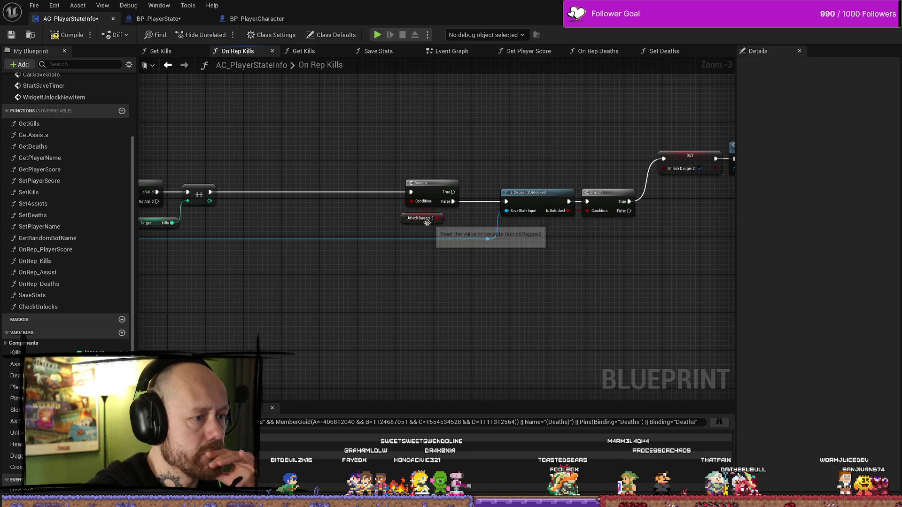
mouse_move(322, 262)
left_mouse_down()
mouse_move(475, 263)
mouse_move(337, 268)
left_mouse_up()
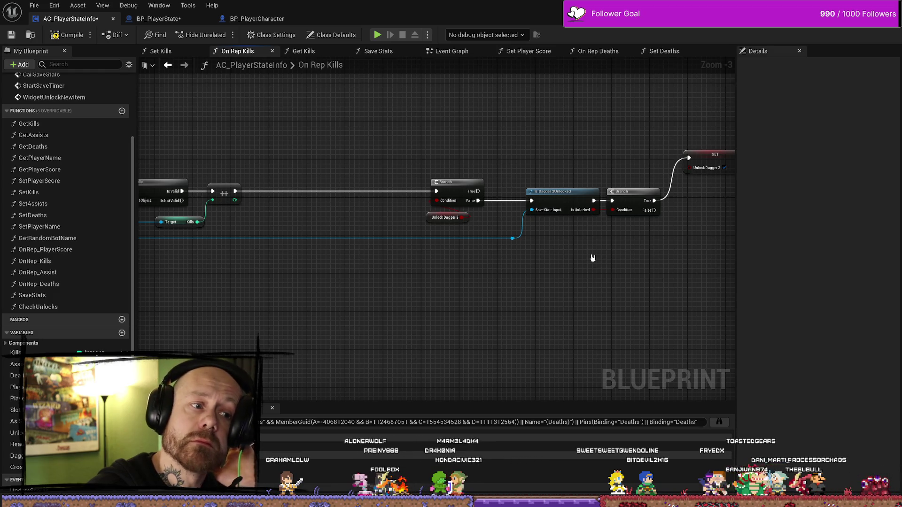
left_click_drag(613, 252, 518, 256)
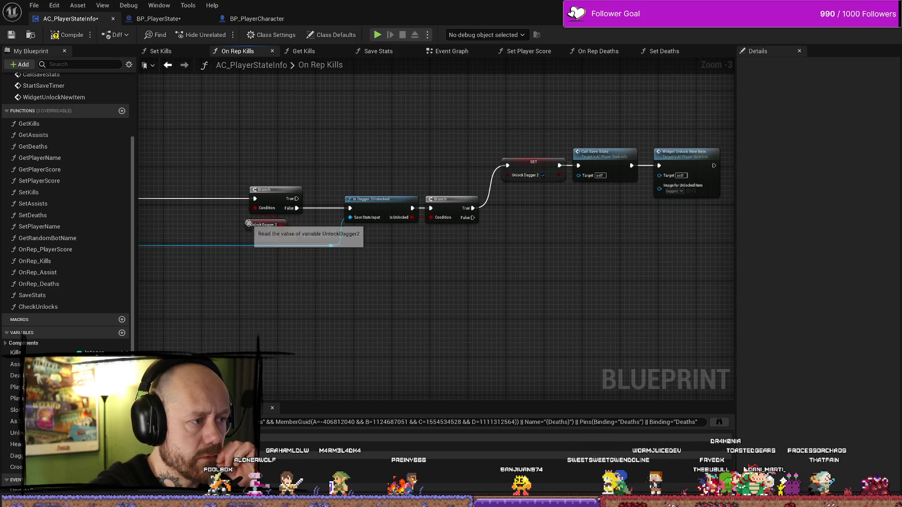
mouse_move(233, 232)
left_mouse_down()
mouse_move(582, 236)
mouse_move(336, 236)
mouse_move(467, 235)
left_mouse_up()
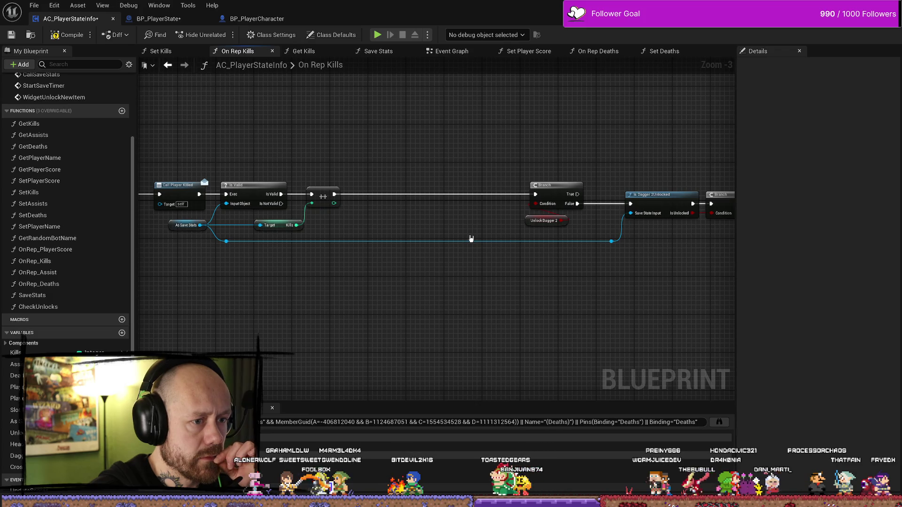
left_click_drag(684, 246, 515, 243)
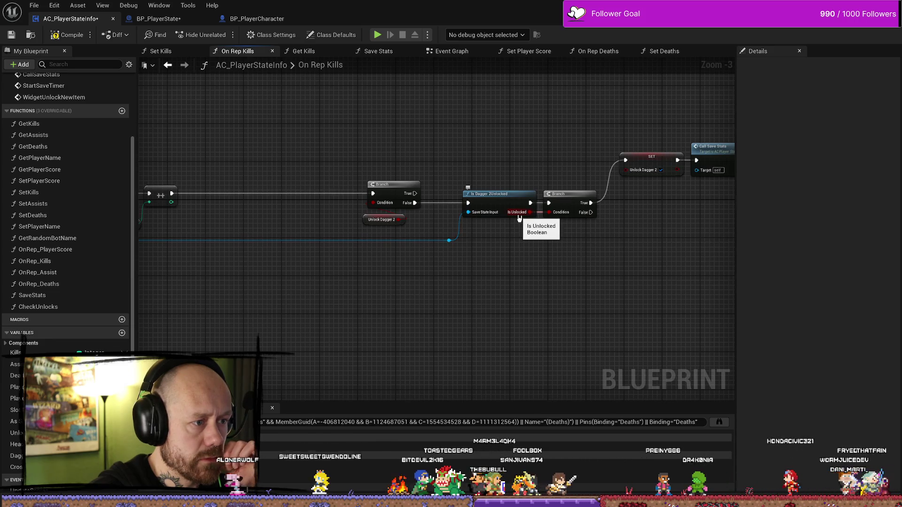
left_click_drag(590, 252, 482, 253)
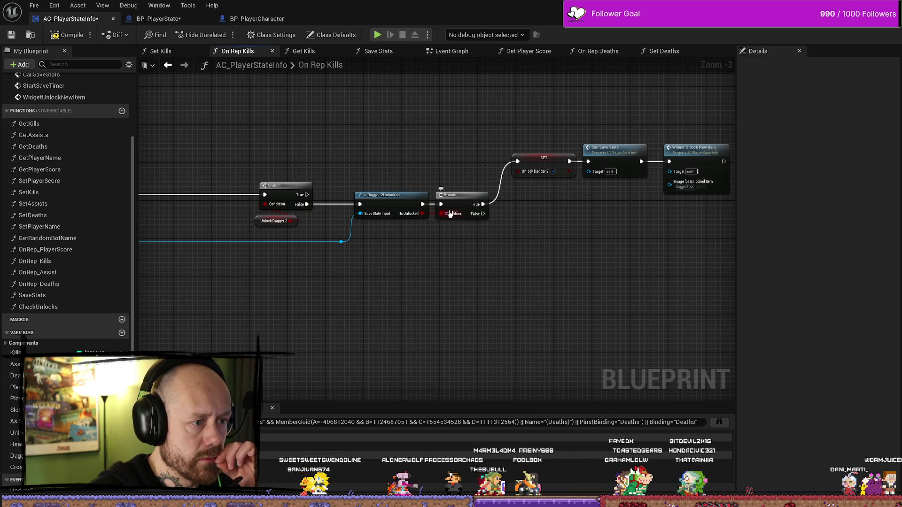
mouse_move(596, 190)
left_mouse_down()
mouse_move(547, 224)
mouse_move(570, 222)
mouse_move(565, 246)
mouse_move(581, 246)
mouse_move(416, 254)
left_mouse_up()
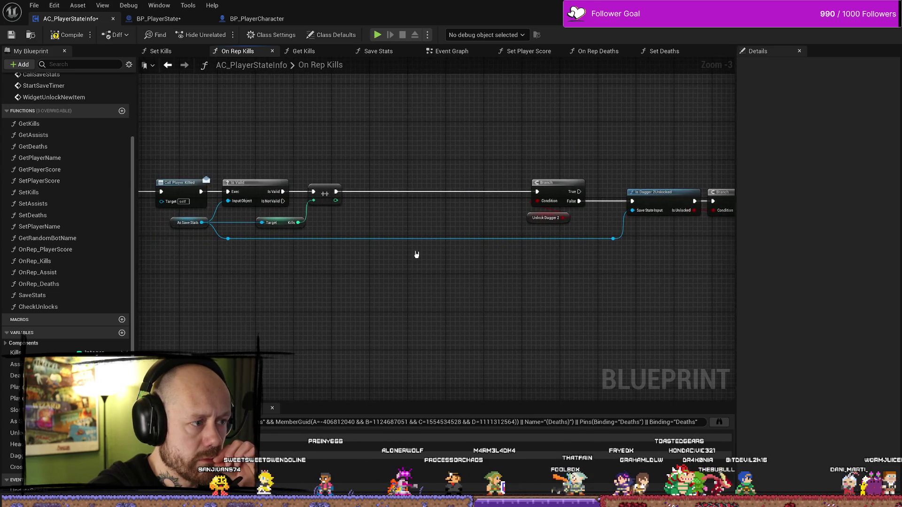
scroll(625, 249, "down", 2)
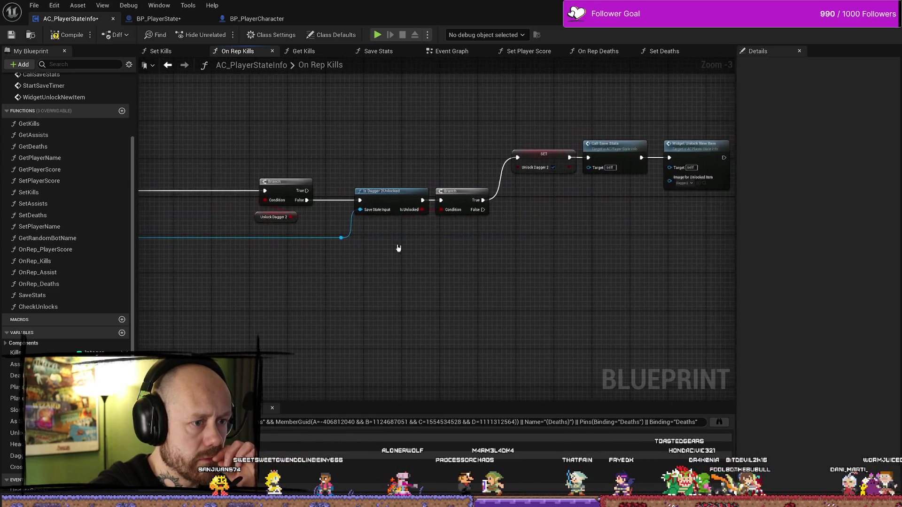
left_click_drag(630, 154, 360, 282)
left_click(463, 238)
scroll(432, 203, "up", 6)
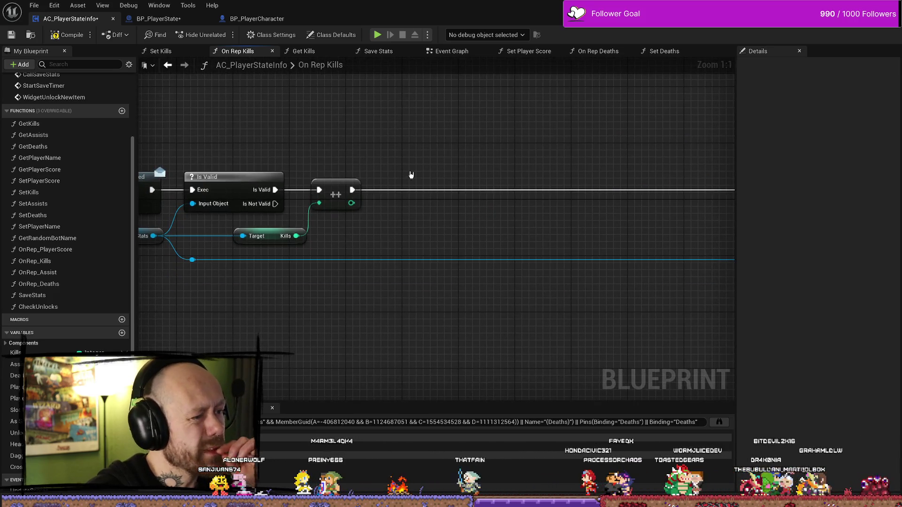
scroll(417, 178, "down", 2)
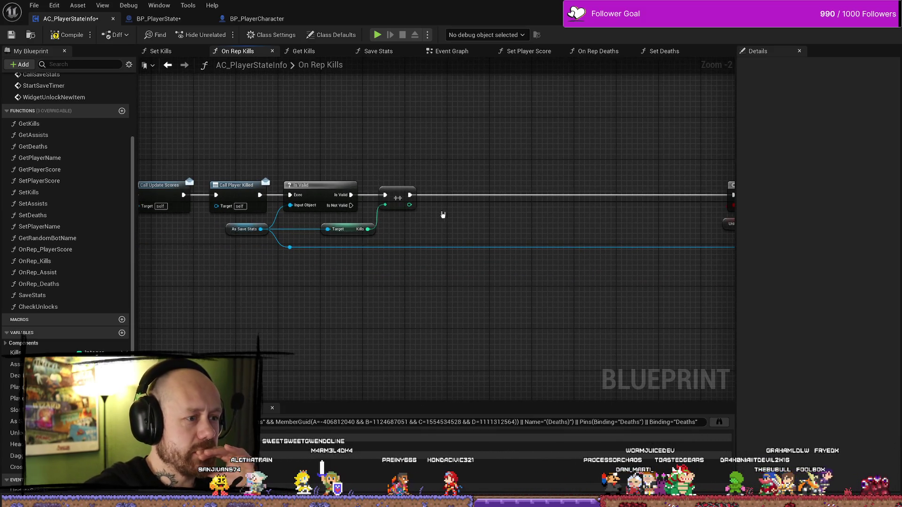
- Inspect the Kills variable, confirm Get Kills returns Kills, then reopen Set Kills
left_click(370, 234)
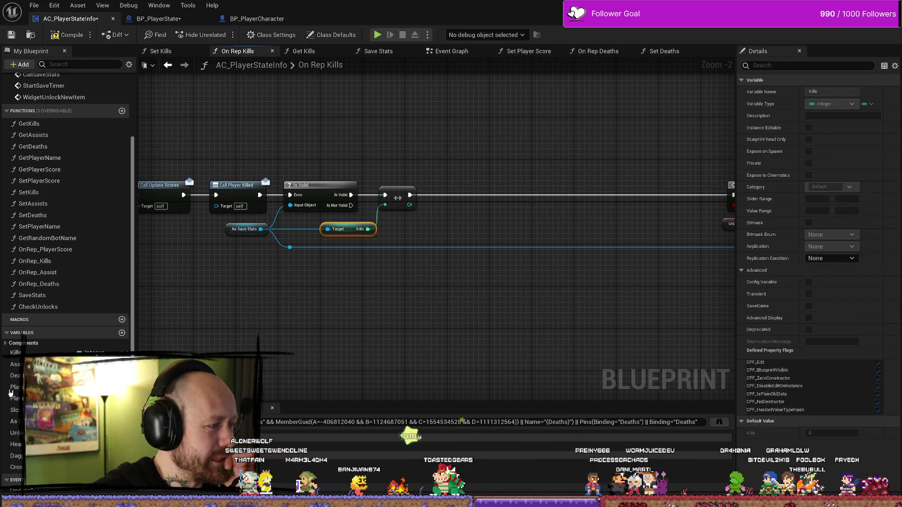
left_click(16, 353)
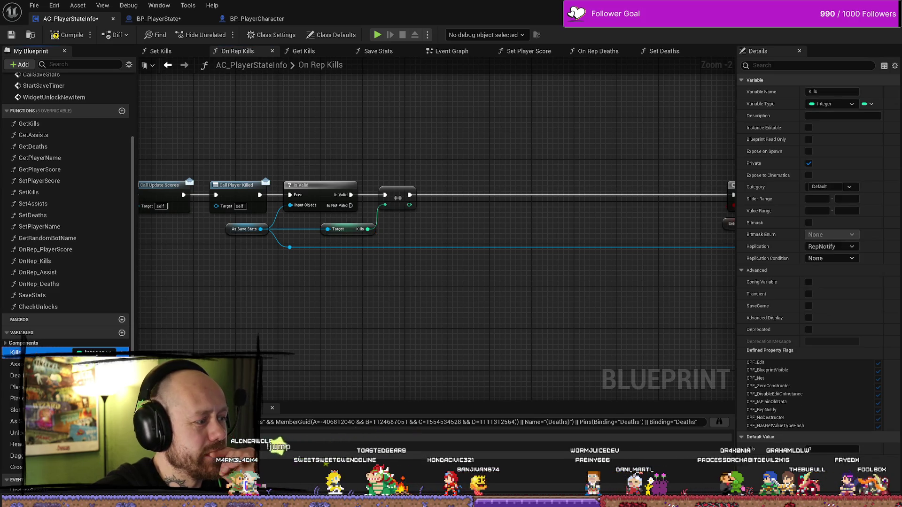
left_click(16, 353)
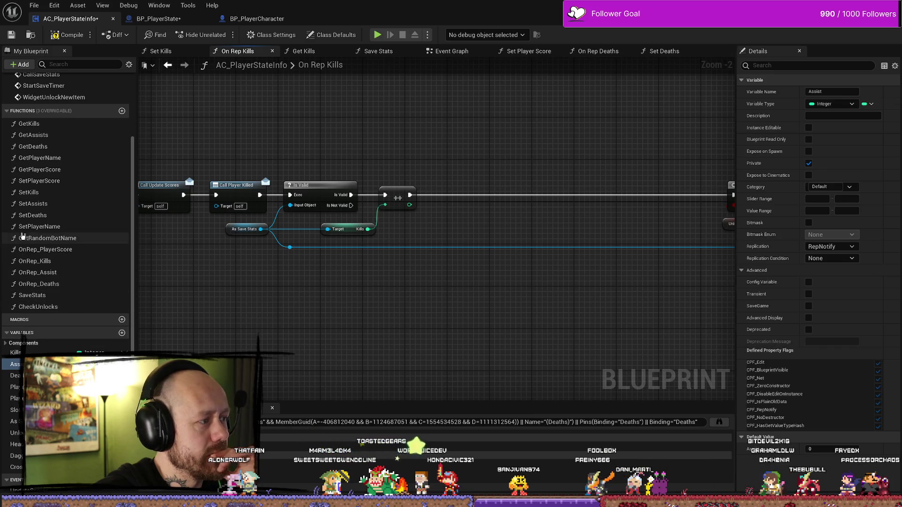
double_click(51, 125)
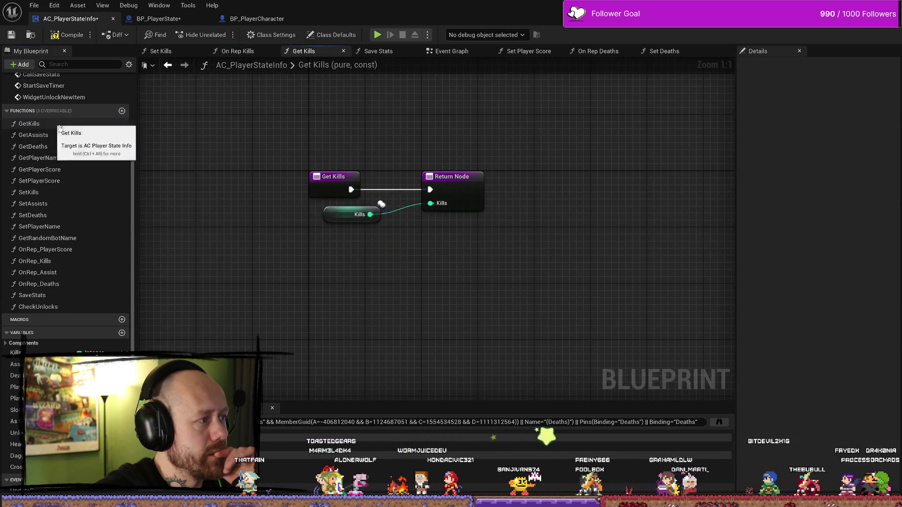
left_click_drag(479, 156, 371, 264)
left_click(359, 274)
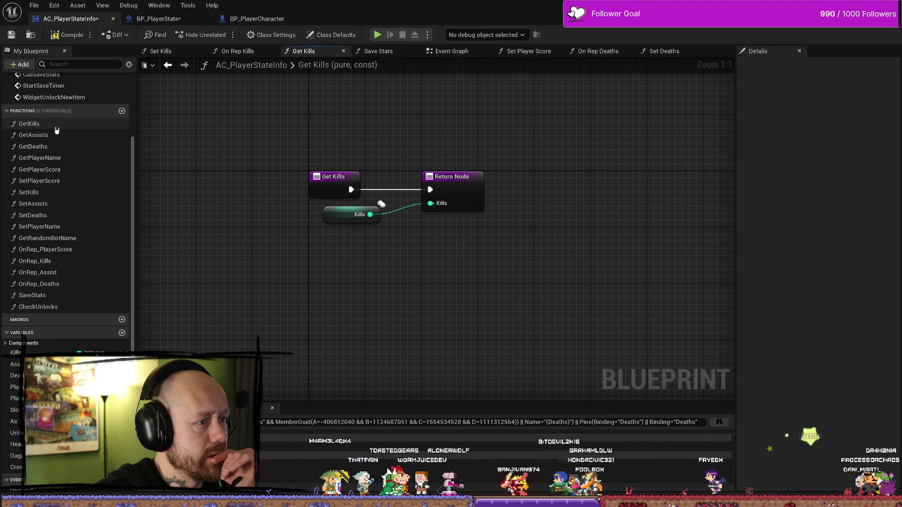
double_click(51, 192)
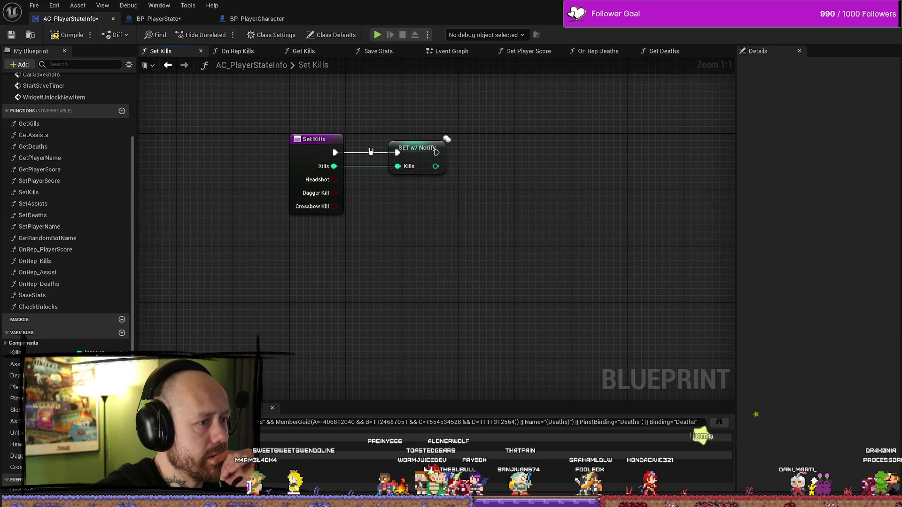
- Search the action list for a setter, then dismiss it without adding a node
left_click_drag(480, 238, 471, 243)
left_click_drag(330, 185, 422, 218)
type("set")
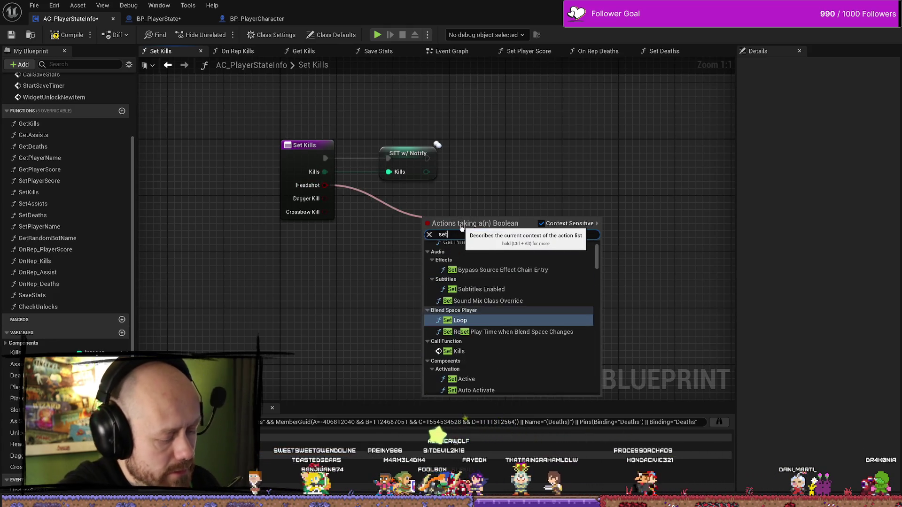
key("BackSpace")
key("BackSpace")
key("BackSpace")
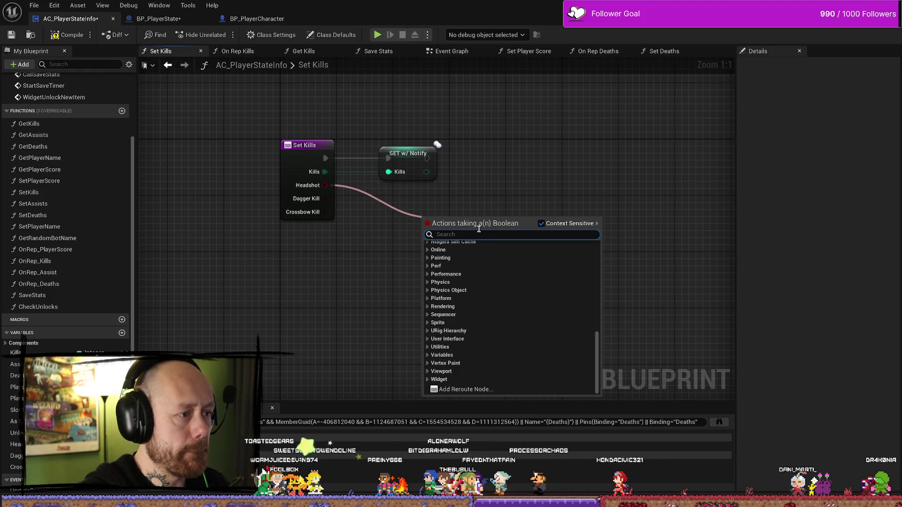
left_click(524, 199)
scroll(108, 344, "down", 2)
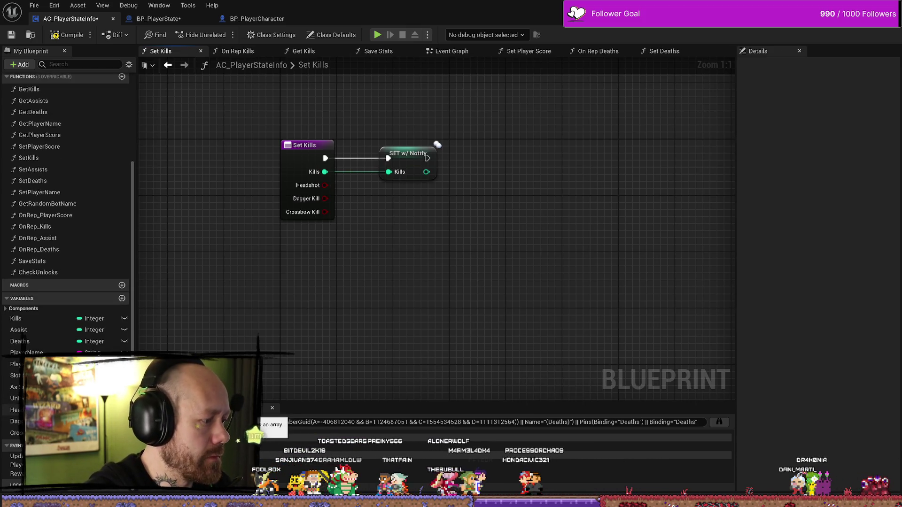
- Chain a SET Headshot node after SET w/ Notify Kills, fed by the Headshot input via a reroute
mouse_move(17, 410)
left_mouse_down()
mouse_move(454, 288)
mouse_move(499, 146)
mouse_move(500, 159)
left_mouse_up()
left_click(488, 305)
left_click_drag(427, 158, 518, 153)
mouse_move(325, 185)
left_mouse_down()
mouse_move(488, 193)
mouse_move(499, 173)
mouse_move(490, 172)
left_mouse_up()
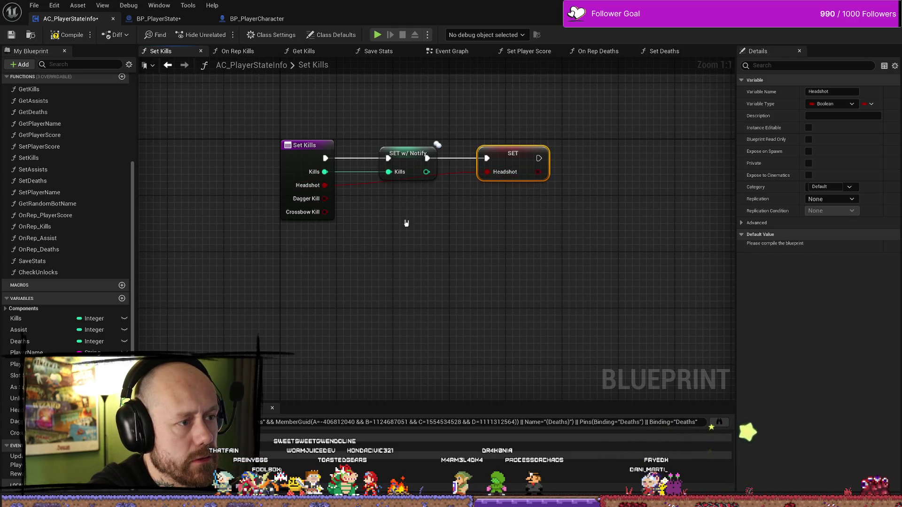
double_click(358, 184)
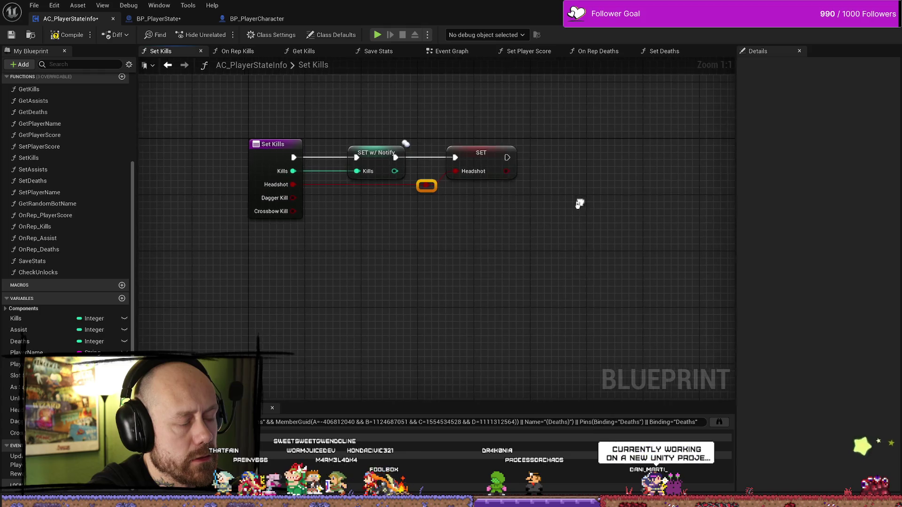
left_click(372, 163)
left_click_drag(526, 256, 502, 255)
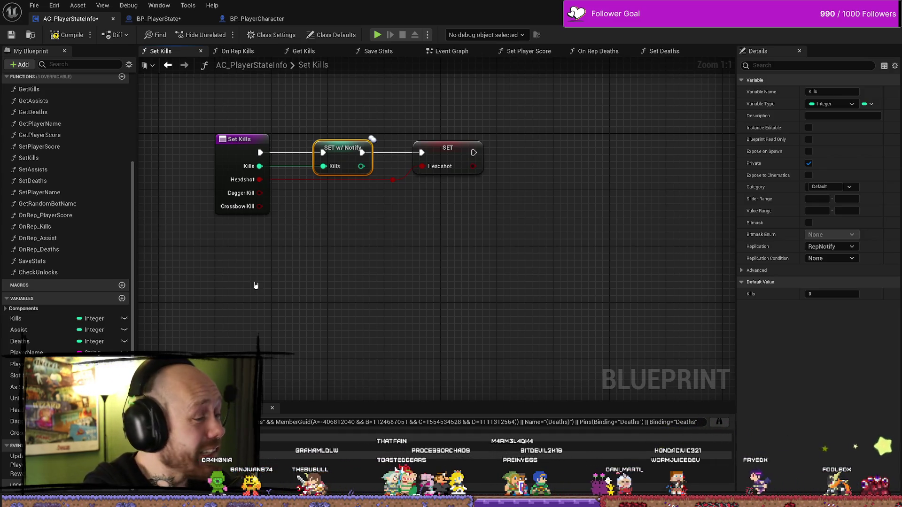
- Chain a SET Dagger Kill node after SET Headshot, fed by the Dagger Kill input through a reroute
left_click_drag(15, 422, 512, 300)
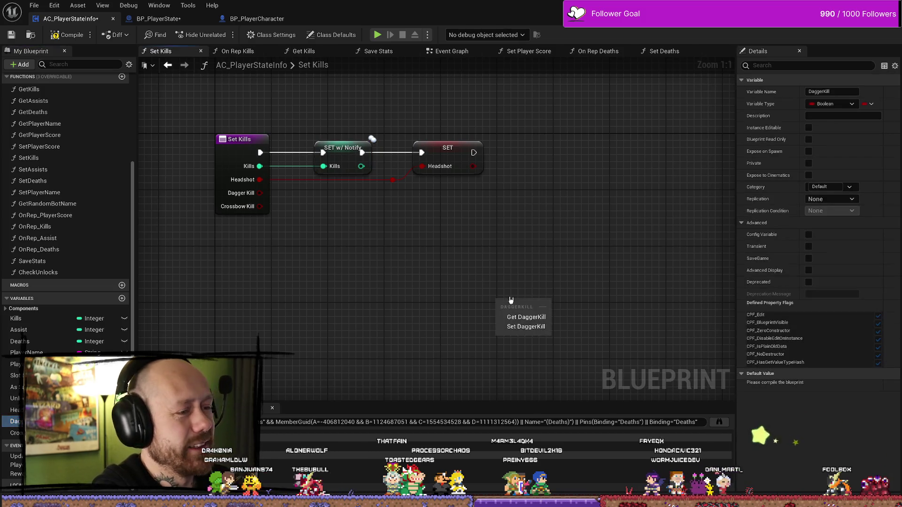
left_click(525, 318)
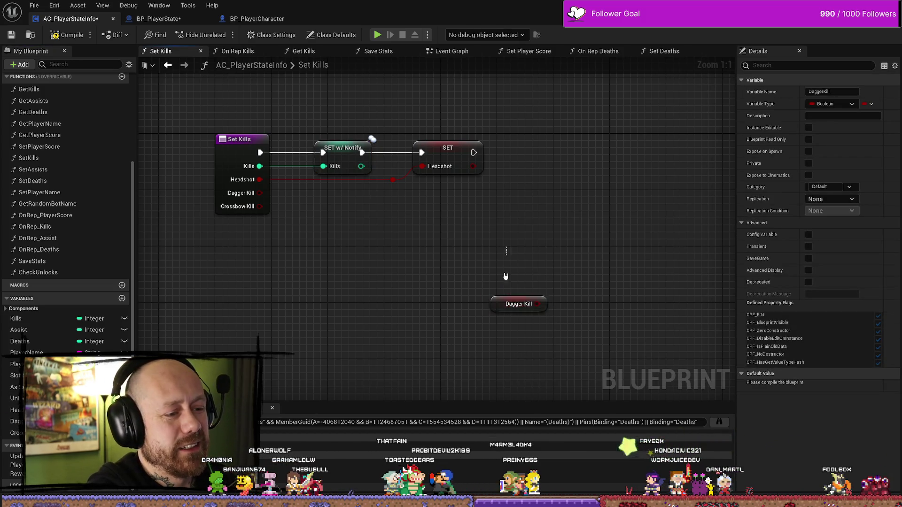
key("Delete")
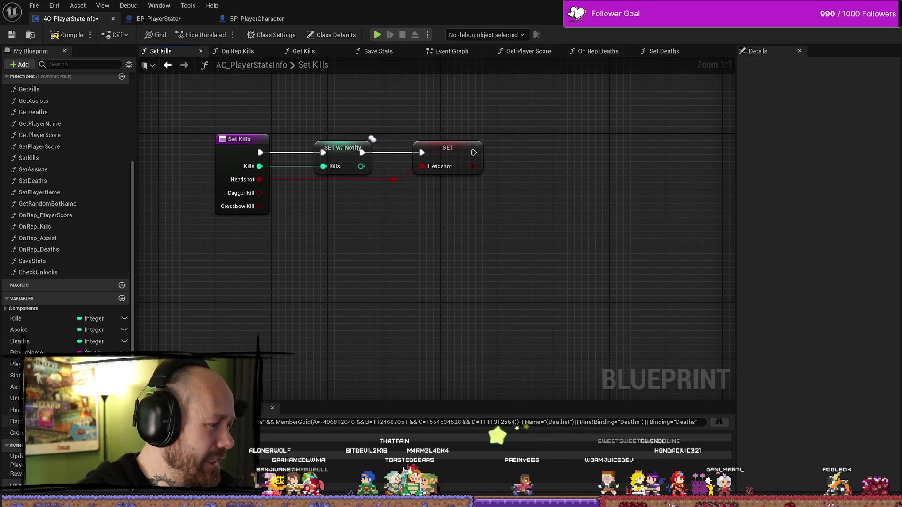
mouse_move(15, 421)
left_mouse_down()
mouse_move(379, 277)
mouse_move(376, 285)
left_mouse_up()
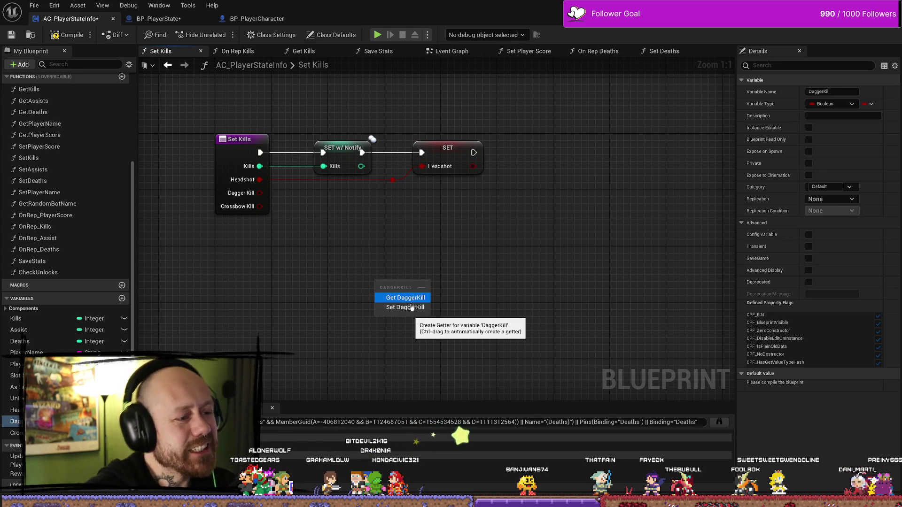
left_click(411, 307)
left_click_drag(416, 287, 540, 159)
left_click_drag(474, 153, 578, 148)
mouse_move(260, 193)
left_mouse_down()
mouse_move(542, 167)
mouse_move(508, 168)
mouse_move(523, 192)
mouse_move(516, 199)
left_mouse_up()
double_click(515, 168)
left_click(517, 182)
left_click(513, 160)
mouse_move(597, 213)
left_mouse_down()
mouse_move(550, 214)
mouse_move(409, 262)
mouse_move(456, 248)
left_mouse_up()
- Chain a SET Crossbow Kill node after SET Dagger Kill, wired from the Crossbow Kill input via a lowered reroute
left_click(512, 159)
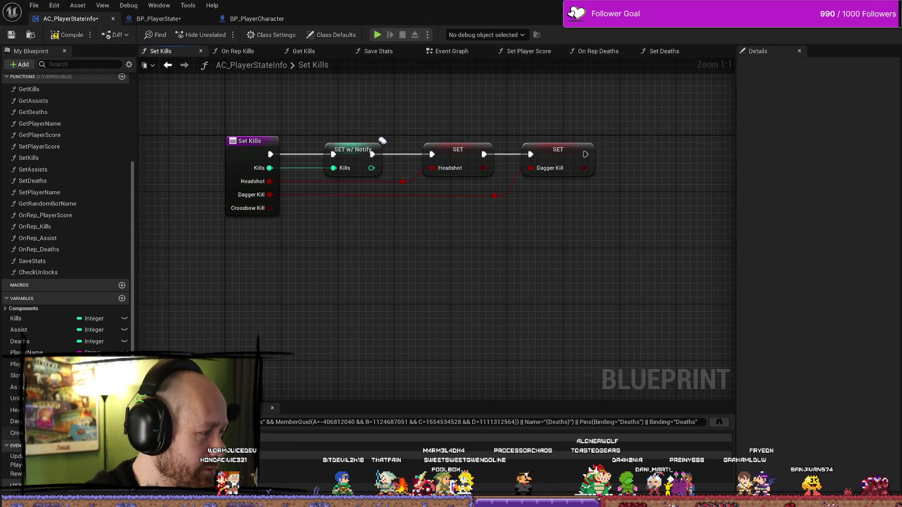
right_click(475, 280)
left_click(517, 308)
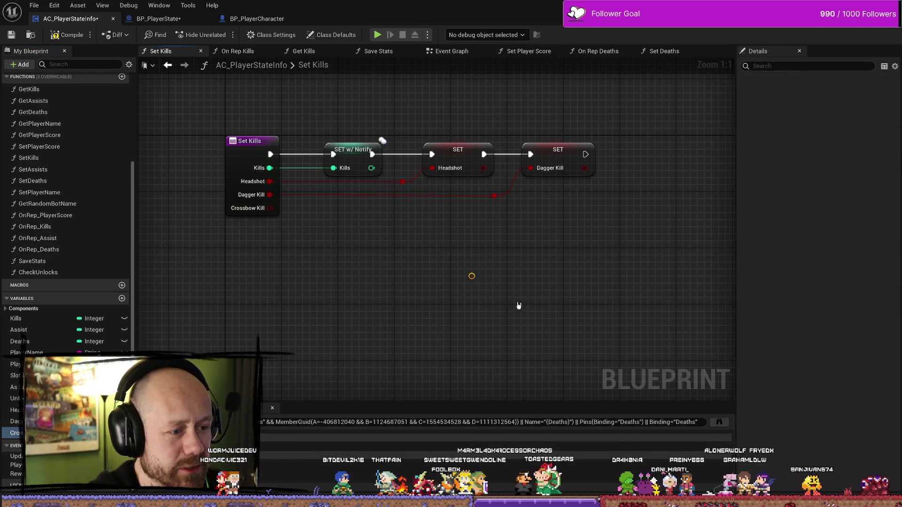
left_click_drag(516, 305, 667, 183)
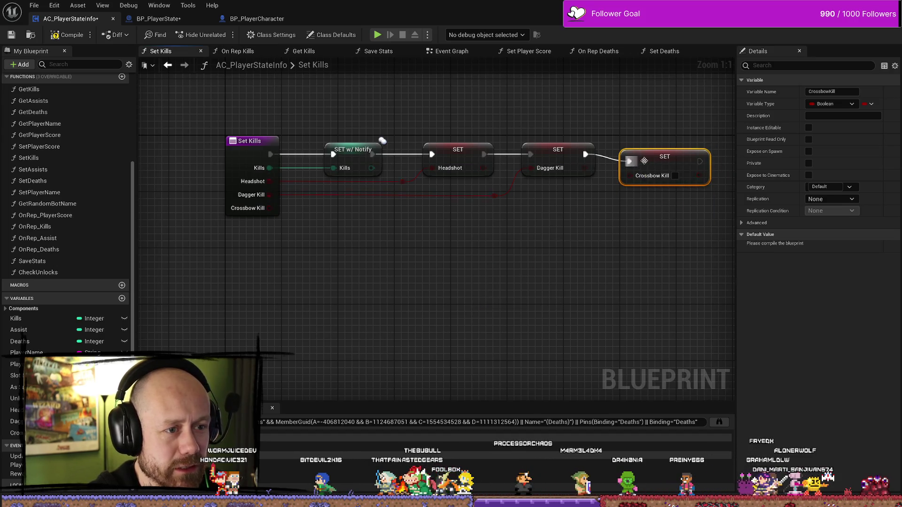
mouse_move(274, 213)
left_mouse_down()
mouse_move(186, 213)
mouse_move(459, 225)
mouse_move(569, 168)
left_mouse_up()
left_click(532, 175)
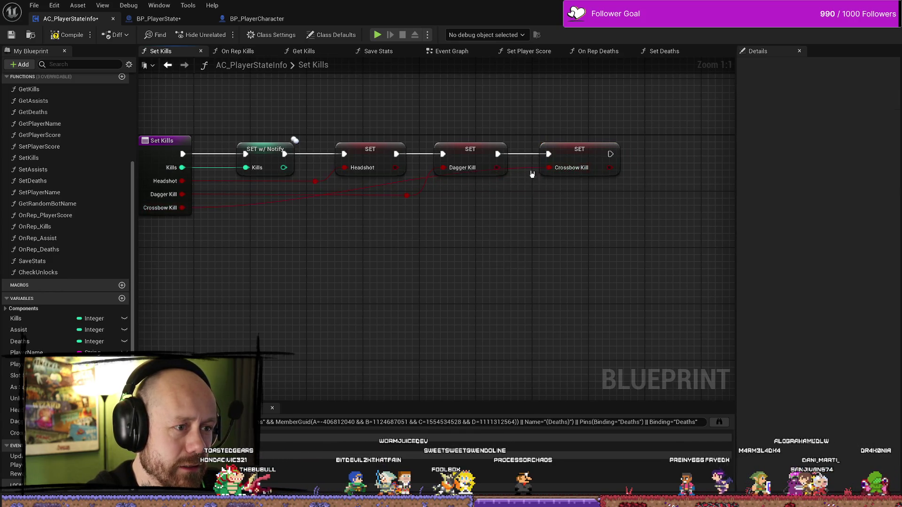
double_click(518, 168)
mouse_move(524, 172)
left_mouse_down()
mouse_move(504, 231)
mouse_move(499, 218)
left_mouse_up()
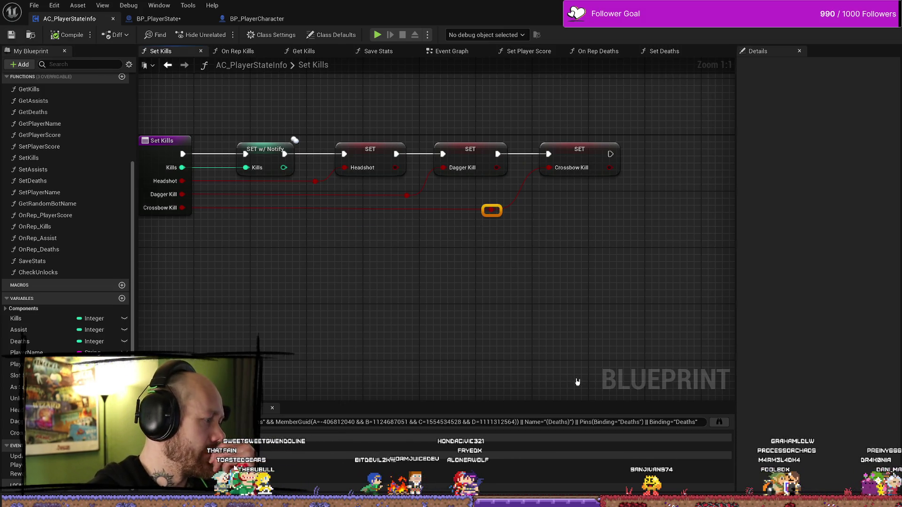
left_click_drag(549, 351, 591, 351)
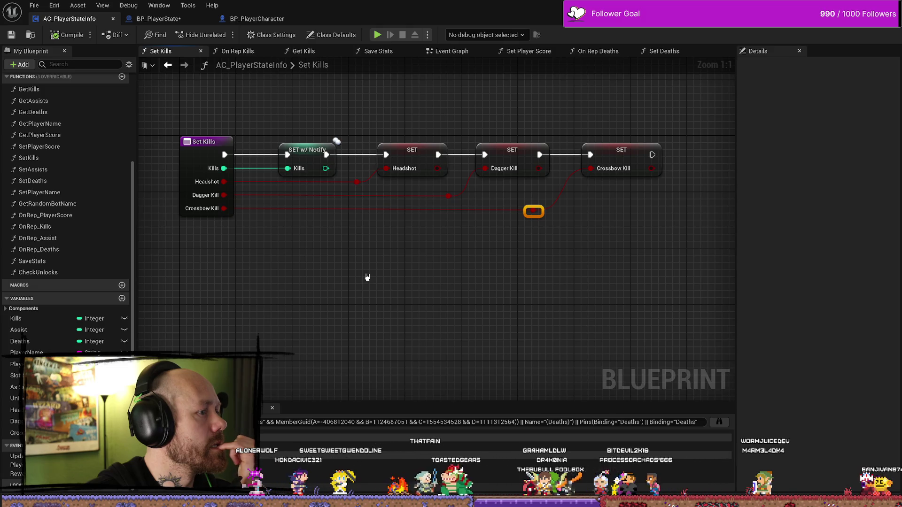
- Box-select the three new setters with their reroute knots and recentre the Set Kills chain
left_click(320, 160)
mouse_move(648, 113)
left_mouse_down()
mouse_move(395, 248)
mouse_move(355, 256)
left_mouse_up()
left_click(368, 232)
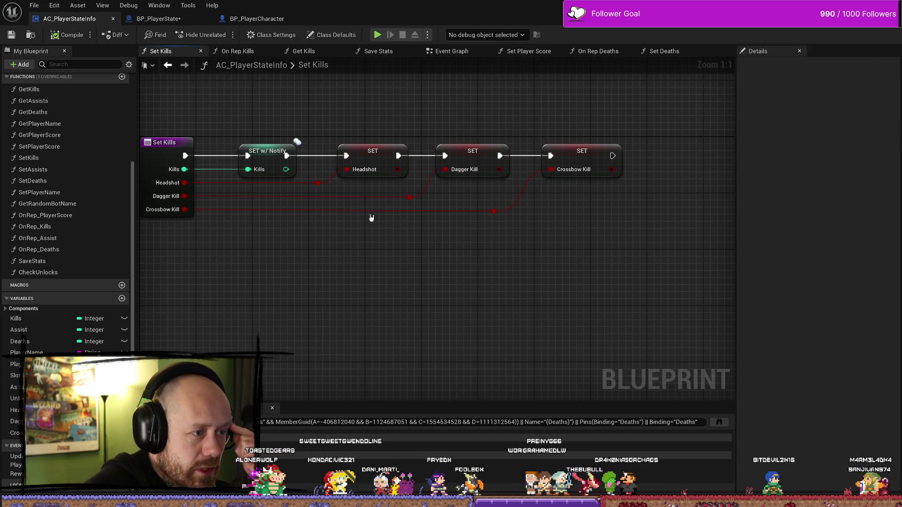
mouse_move(412, 182)
left_mouse_down()
mouse_move(612, 278)
mouse_move(612, 261)
left_mouse_up()
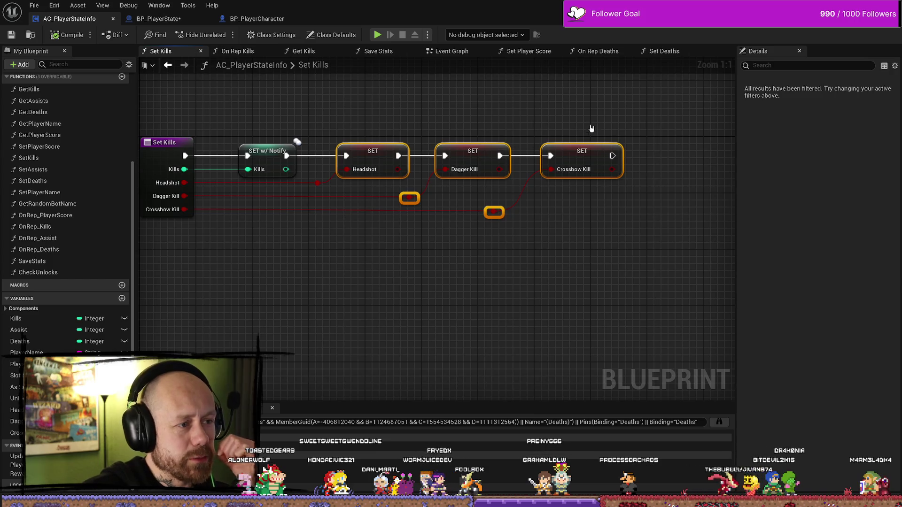
left_click_drag(592, 129, 360, 268)
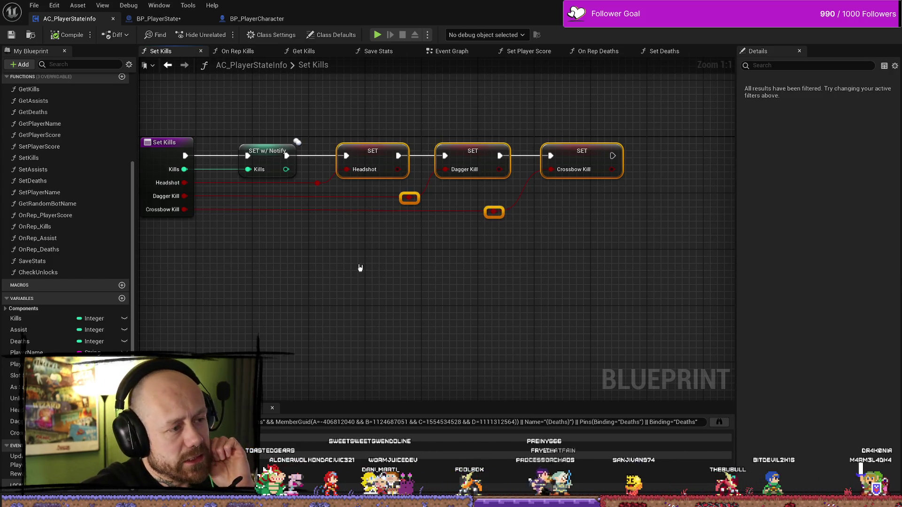
left_click_drag(395, 236, 480, 233)
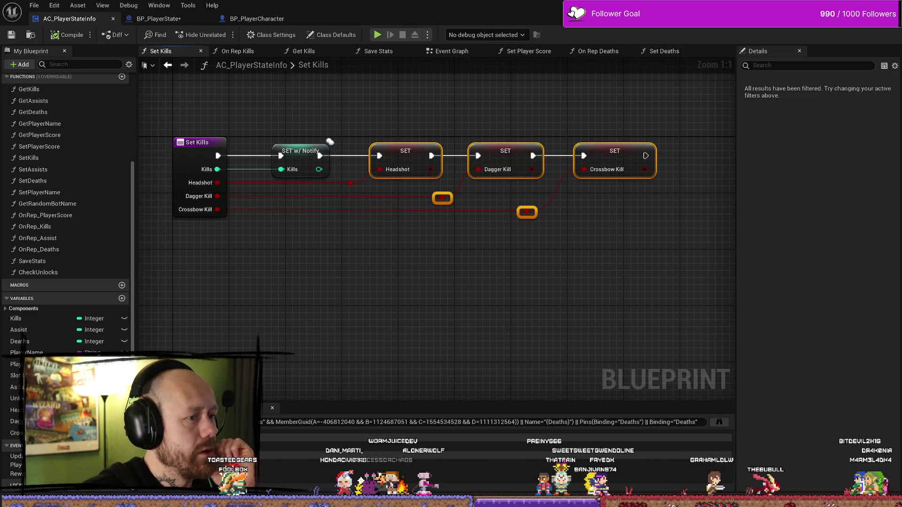
left_click_drag(470, 290, 462, 263)
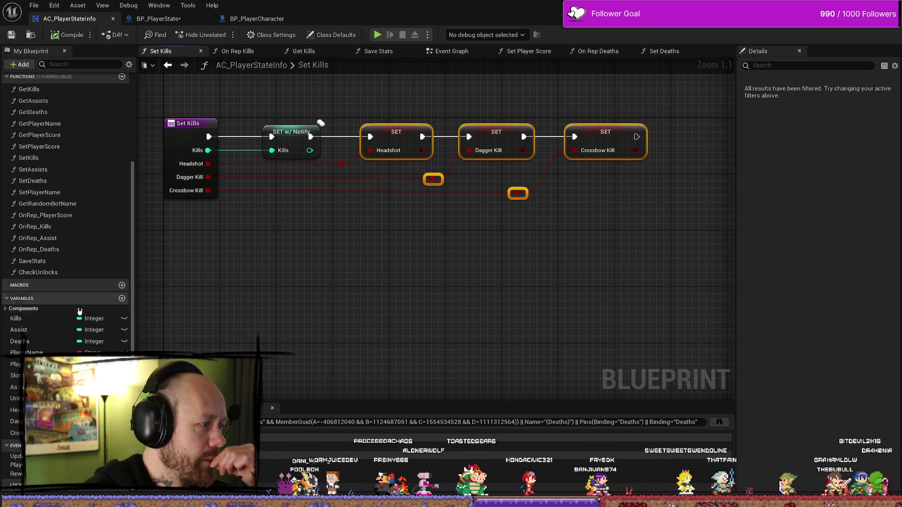
- Open the OnRep_Kills graph and inspect its Branch, Unlock Dagger 2, Call Player Killed and kill-counting nodes
double_click(77, 227)
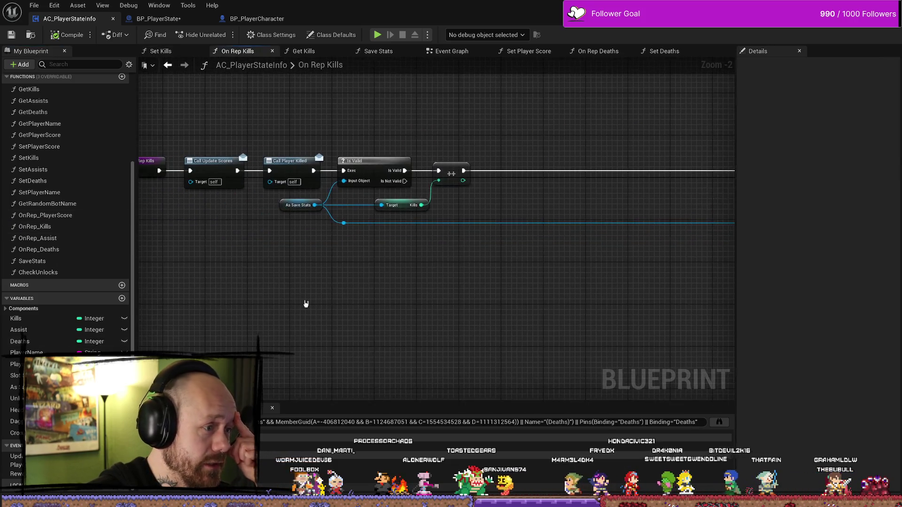
left_click_drag(459, 286, 388, 286)
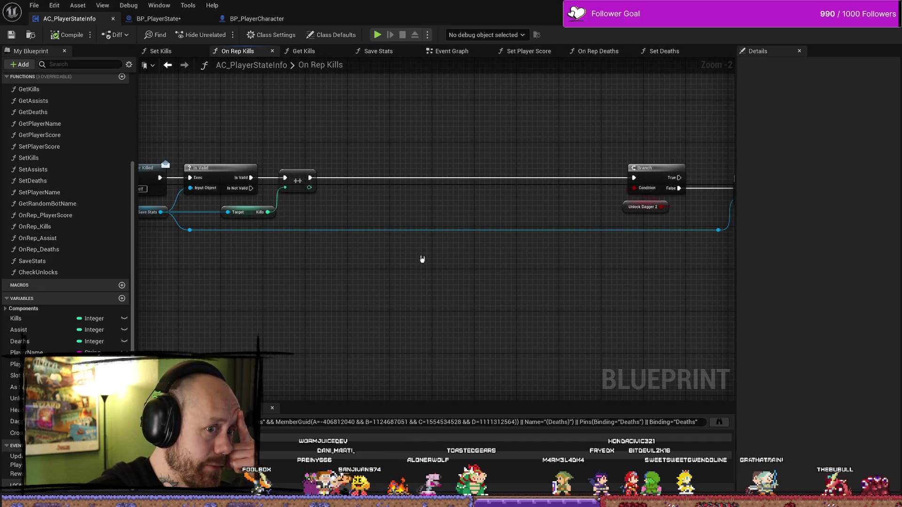
left_click_drag(395, 244, 421, 255)
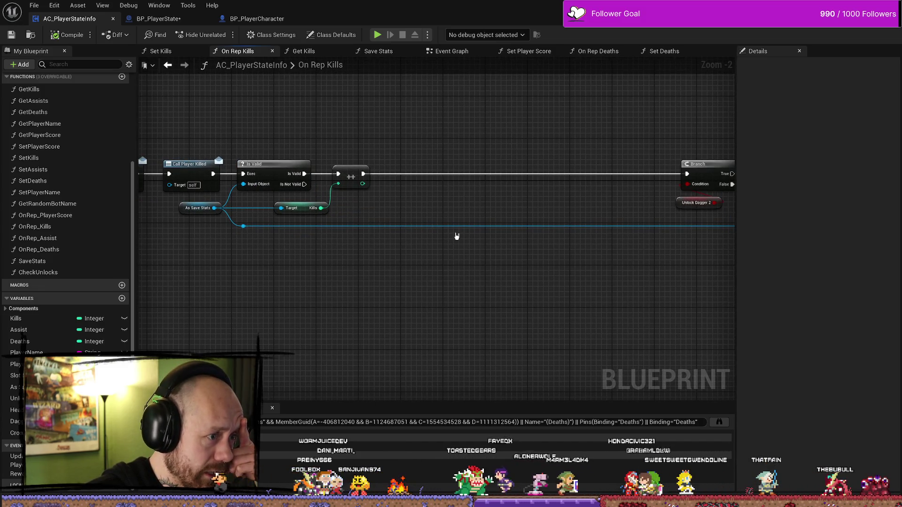
left_click_drag(313, 309, 431, 310)
mouse_move(498, 113)
left_mouse_down()
mouse_move(405, 174)
mouse_move(277, 235)
left_mouse_up()
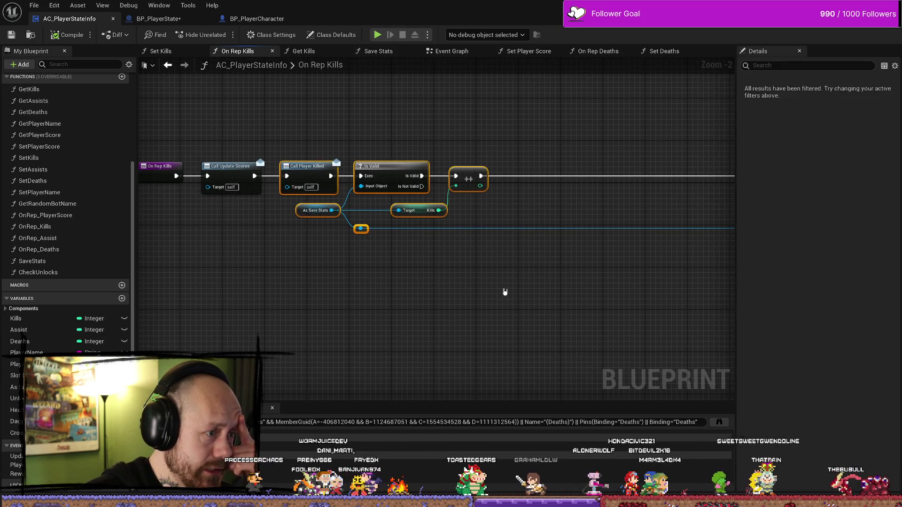
left_click_drag(508, 114, 298, 331)
left_click_drag(517, 296, 481, 310)
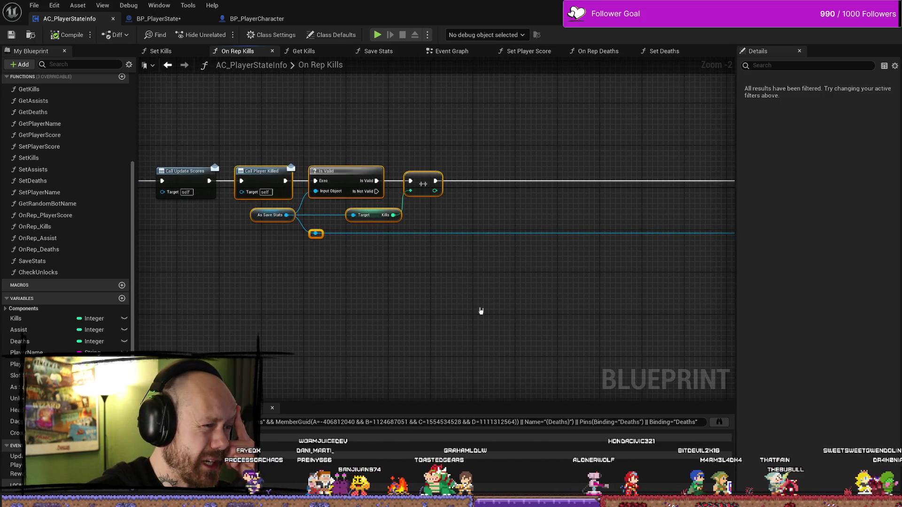
left_click(481, 311)
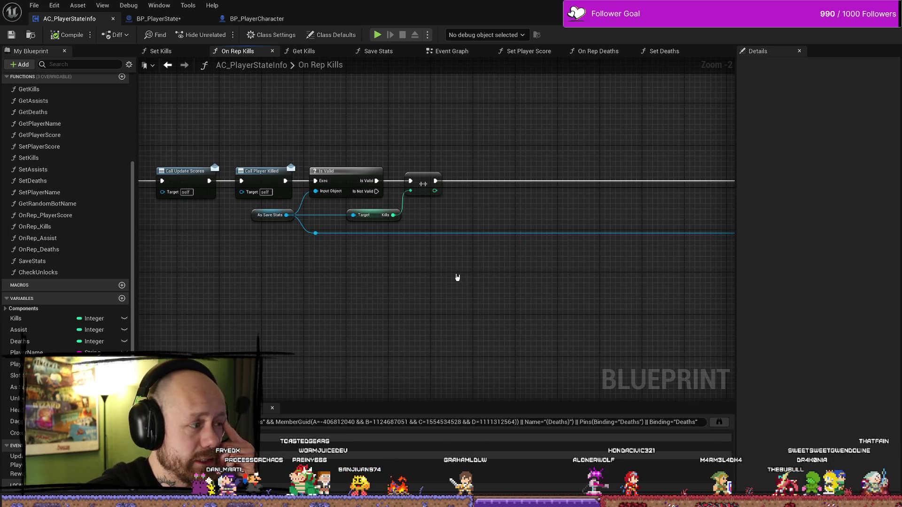
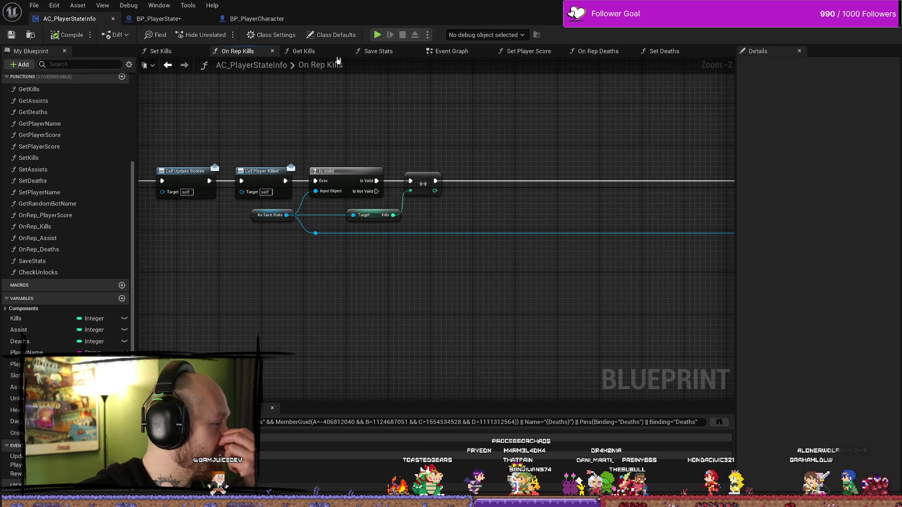
- Look over the On Rep Kills graph and the Headshot variable's settings, then go to BP_PlayerState
left_click_drag(494, 185, 464, 187)
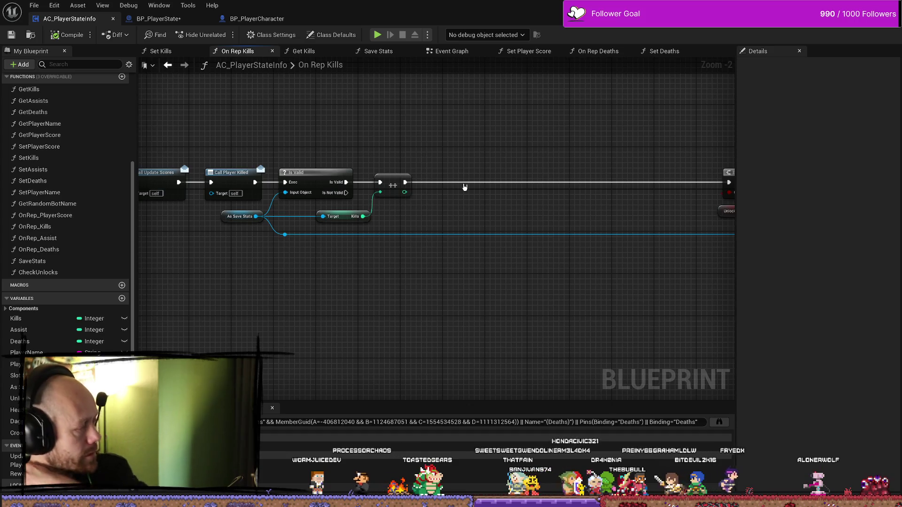
left_click_drag(579, 198, 628, 191)
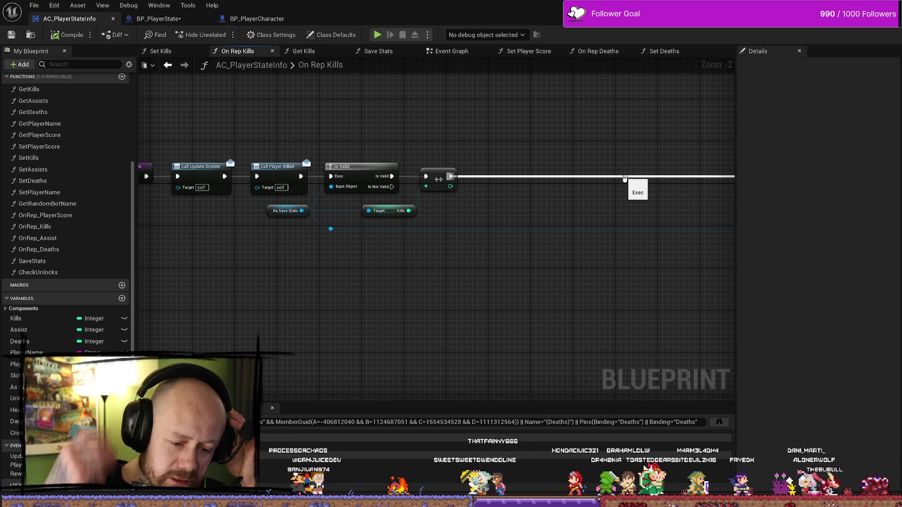
scroll(608, 157, "down", 1)
mouse_move(544, 159)
left_mouse_down()
mouse_move(608, 157)
mouse_move(498, 88)
mouse_move(554, 187)
mouse_move(489, 192)
left_mouse_up()
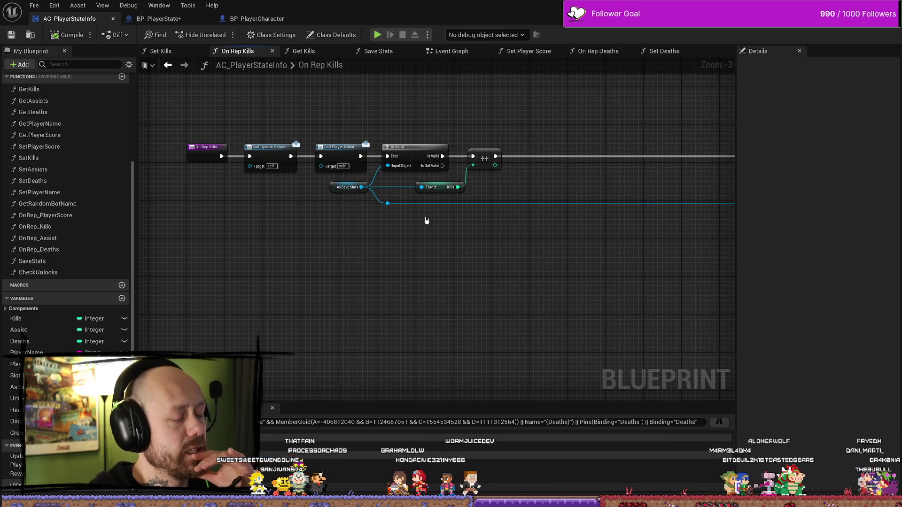
left_click_drag(397, 224, 355, 218)
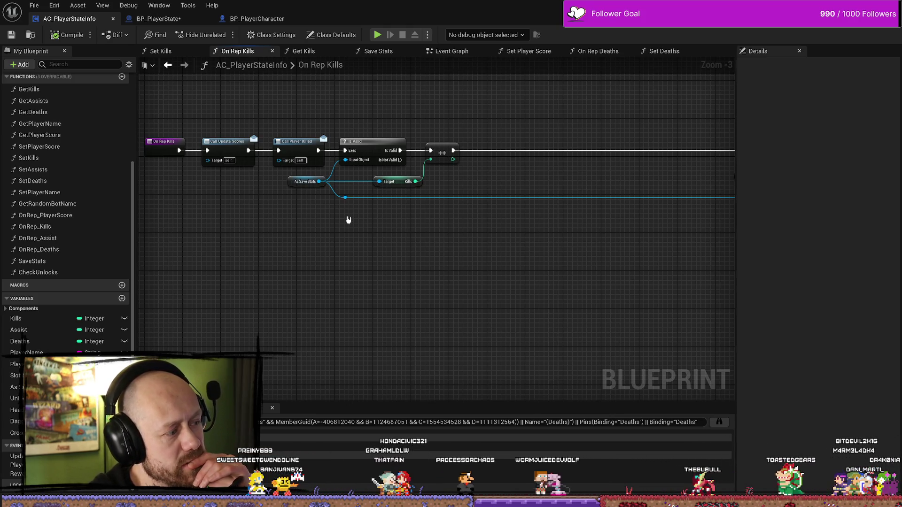
left_click(16, 409)
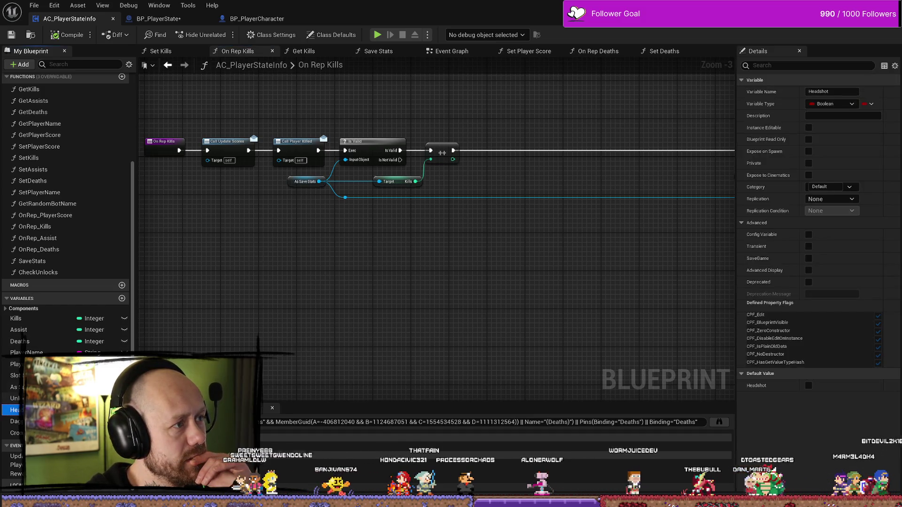
left_click(155, 19)
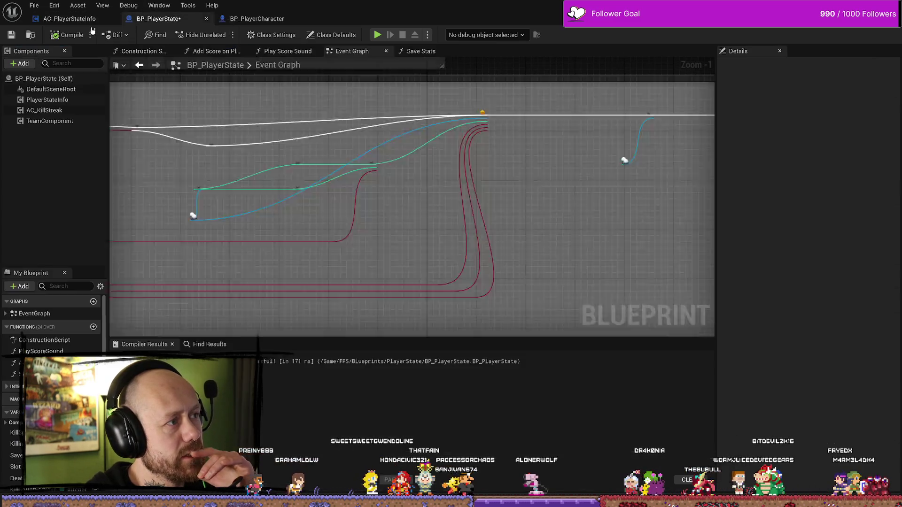
- Find Add Score on Player Kill in BP_PlayerState's Event Graph and open its function graph
mouse_move(316, 269)
left_mouse_down()
mouse_move(757, 239)
mouse_move(397, 241)
left_mouse_up()
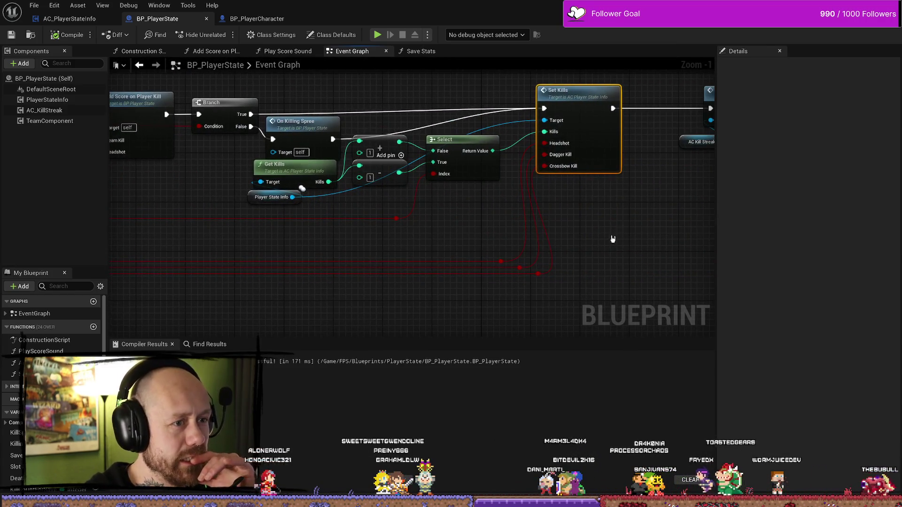
left_click_drag(610, 240, 484, 232)
mouse_move(570, 238)
left_mouse_down()
mouse_move(497, 220)
mouse_move(442, 222)
left_mouse_up()
left_click_drag(179, 259, 592, 212)
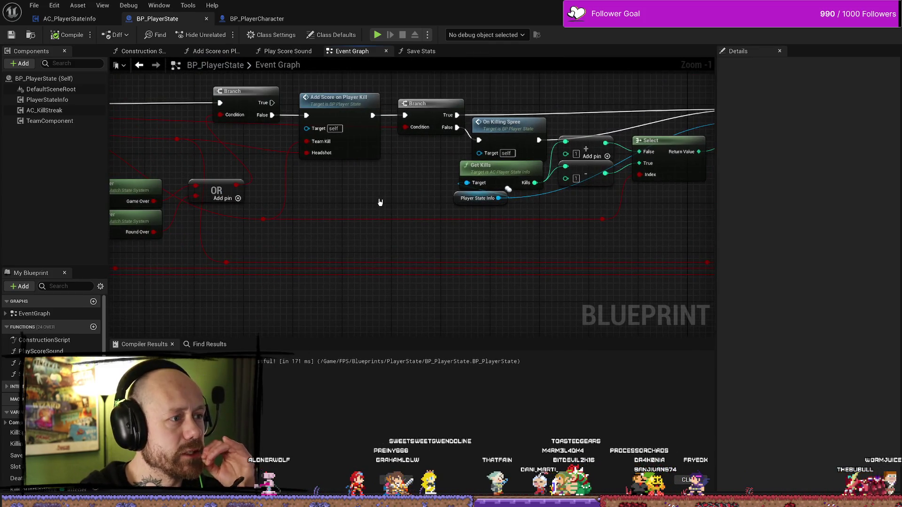
left_click(338, 110)
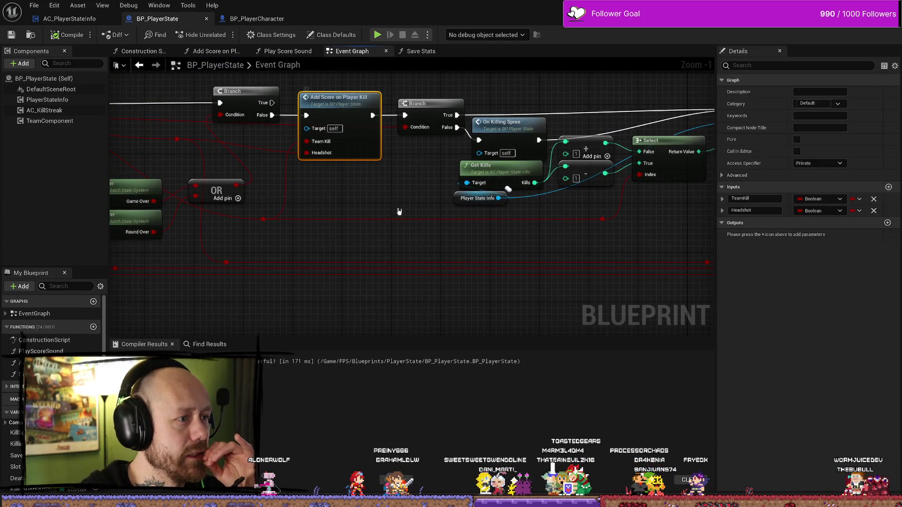
double_click(332, 96)
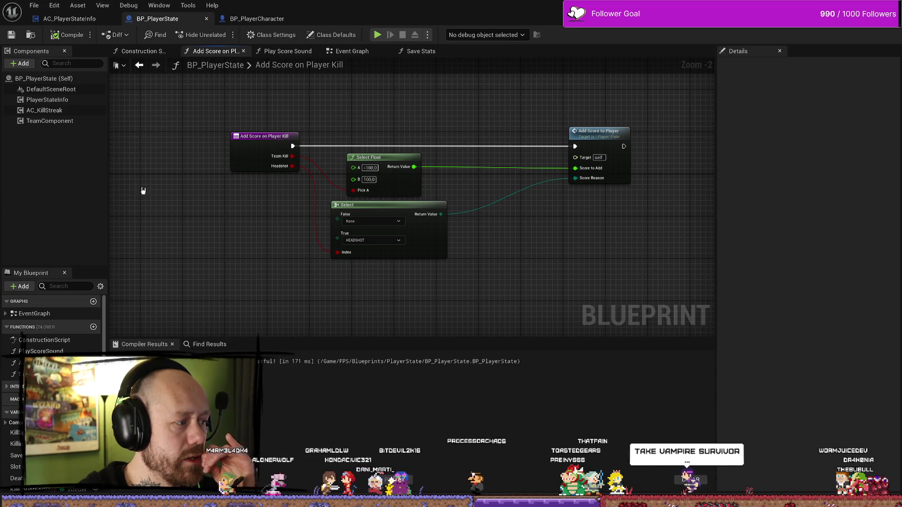
- Open the Add Score to Player interface function, then return to AC_PlayerStateInfo's On Rep Kills
double_click(597, 139)
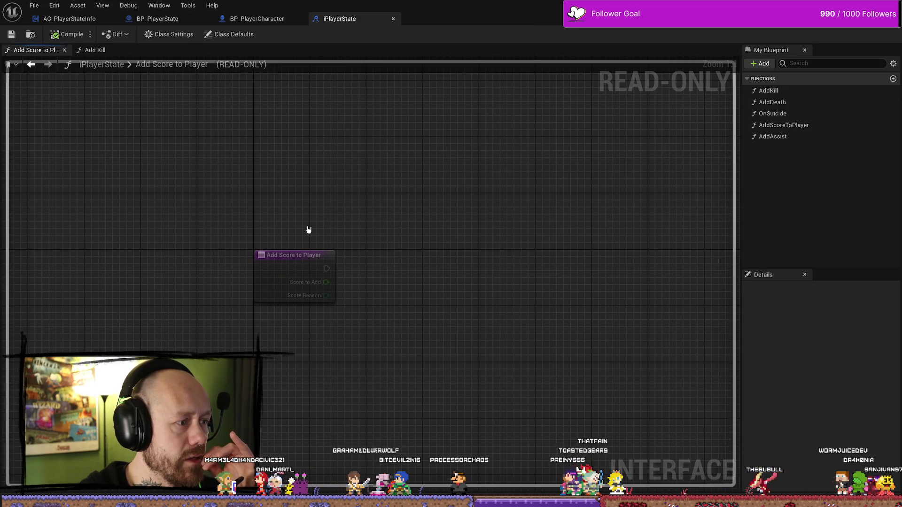
left_click(169, 18)
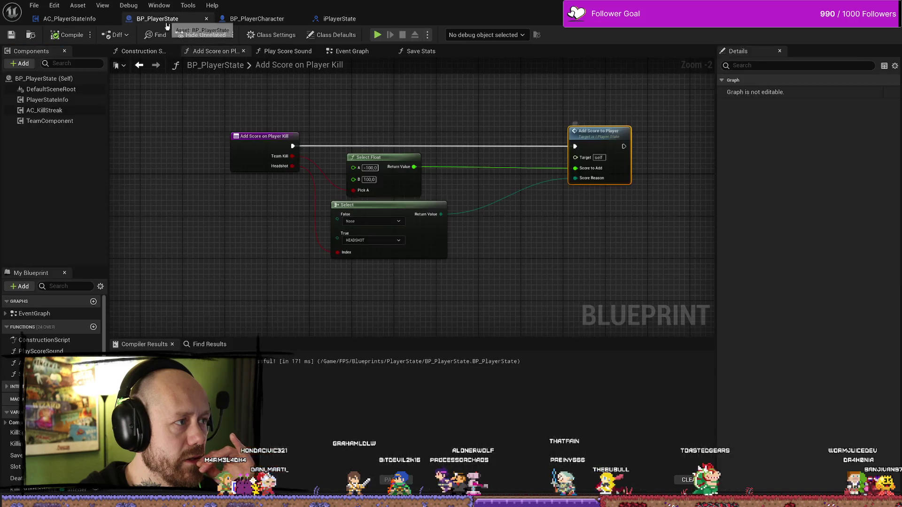
left_click(69, 19)
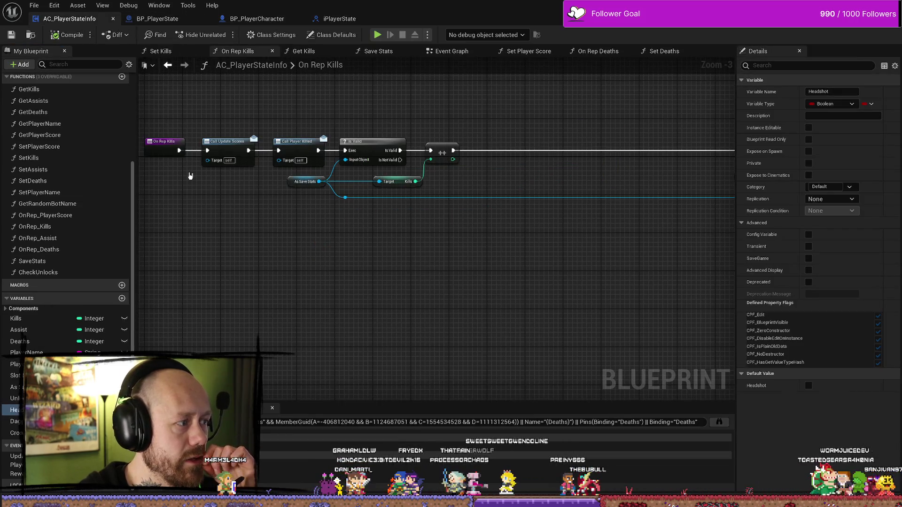
- In Set Player Score, move the SET w/ Notify node slightly to the right
scroll(65, 154, "up", 1)
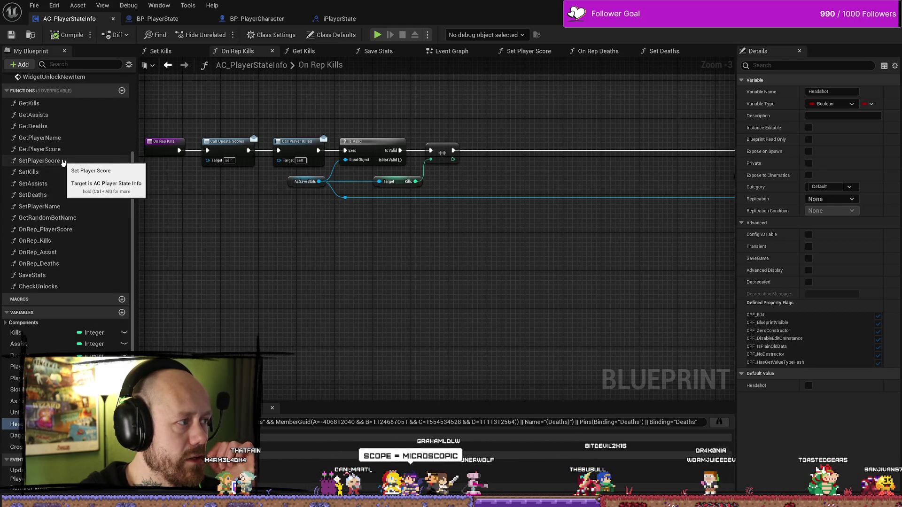
double_click(64, 160)
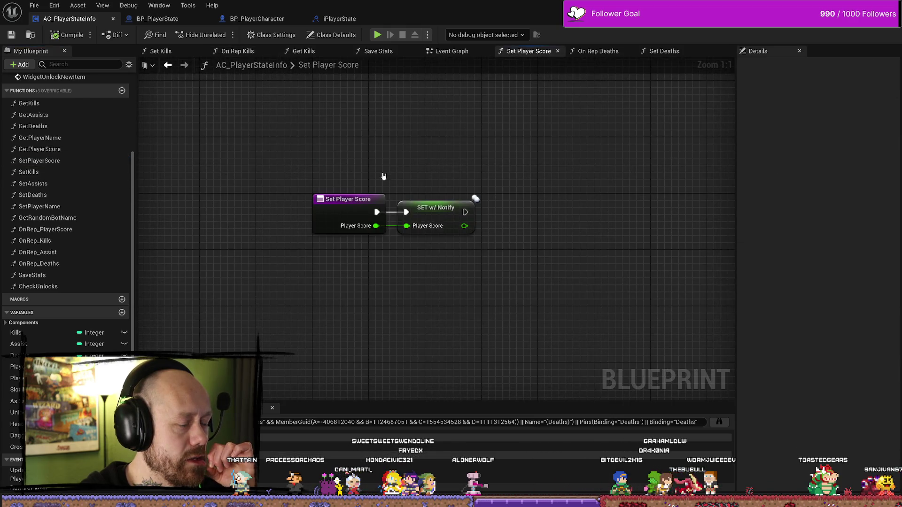
left_click(423, 220)
left_click_drag(424, 202, 453, 202)
left_click(445, 188)
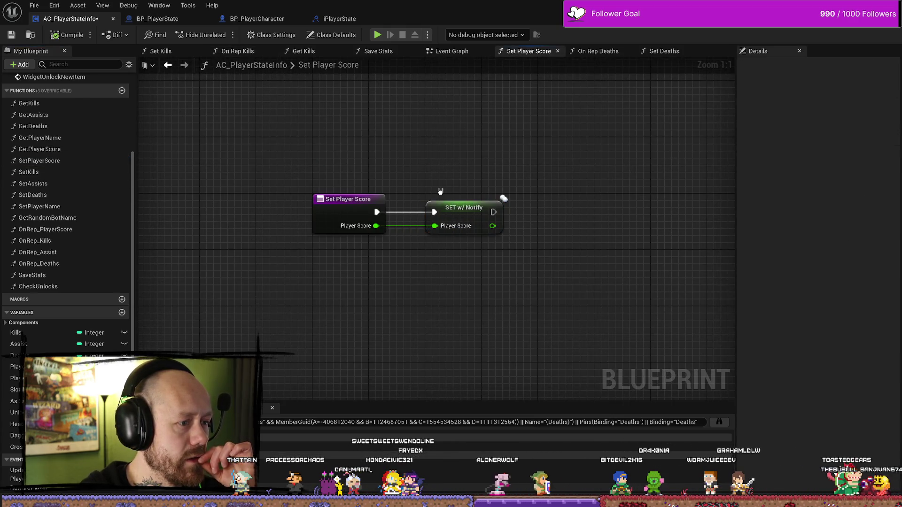
- Inspect On Rep Player Score's Update Scores call, then view Get Kills and On Rep Kills
scroll(57, 204, "down", 1)
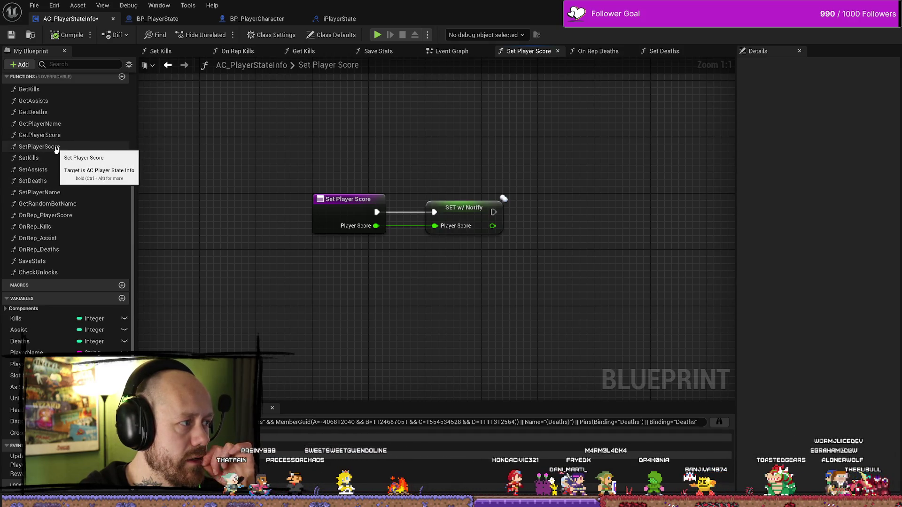
double_click(70, 215)
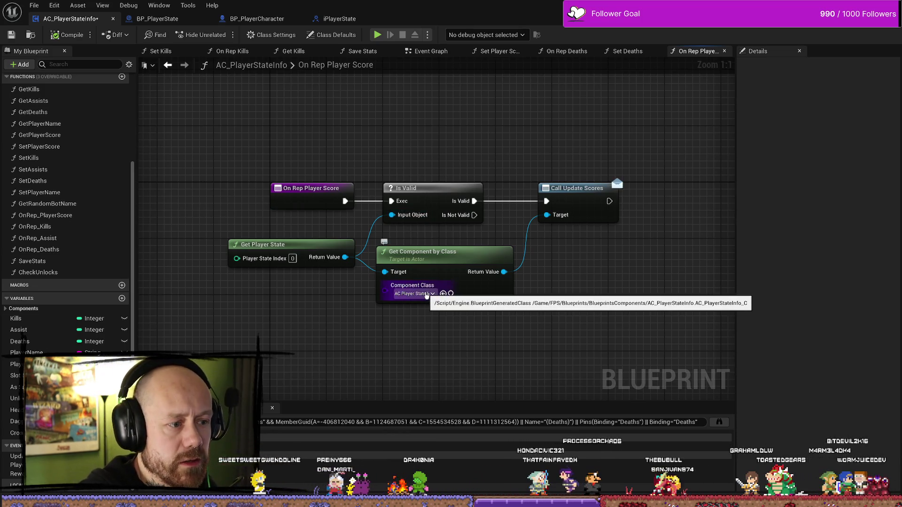
left_click(584, 194)
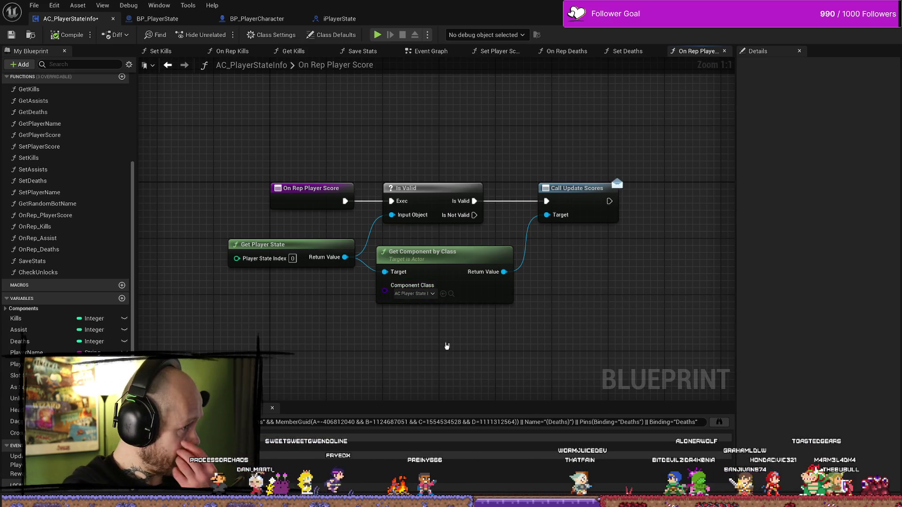
scroll(76, 259, "up", 3)
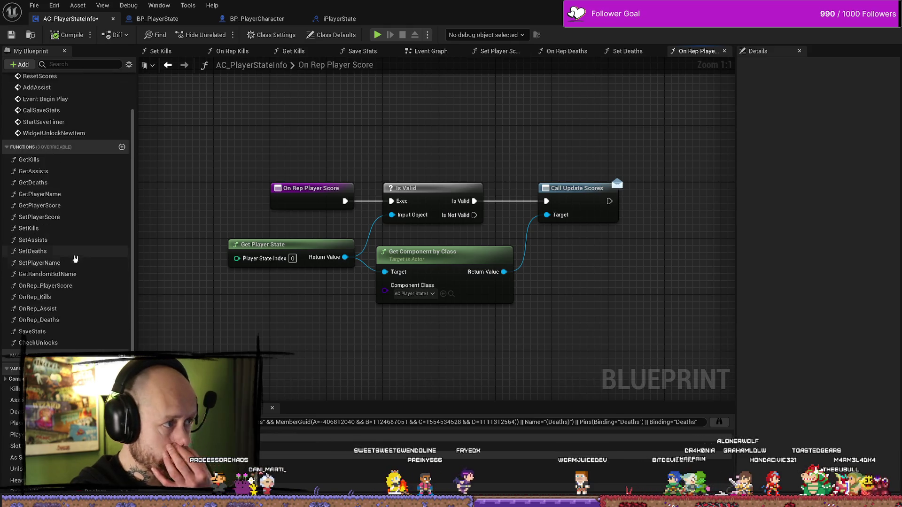
scroll(81, 256, "up", 2)
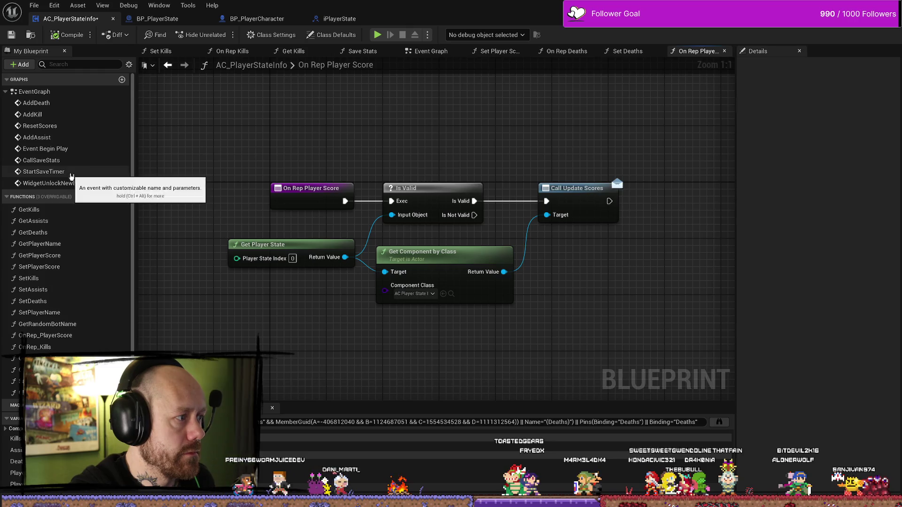
scroll(70, 176, "down", 5)
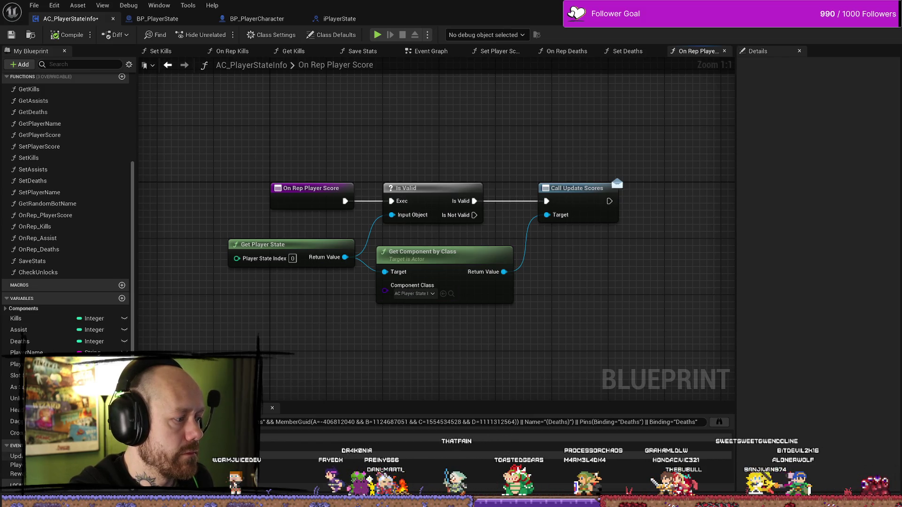
double_click(577, 188)
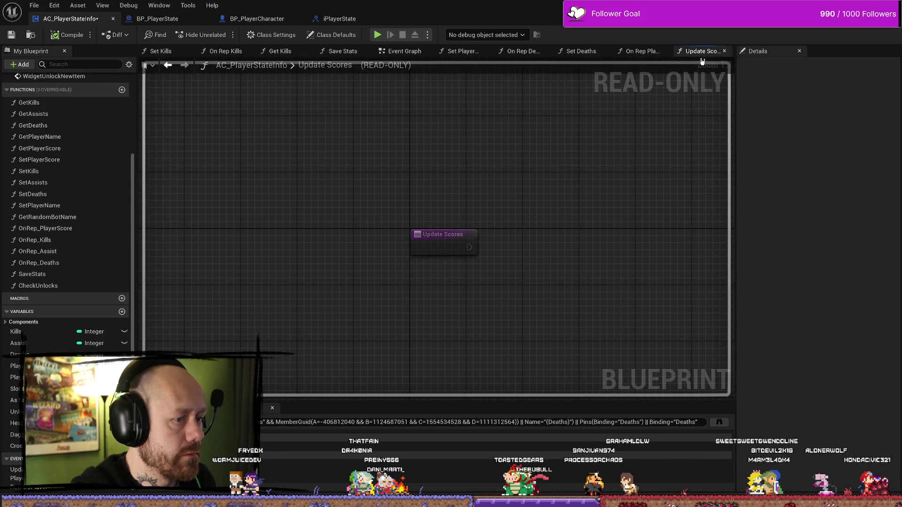
left_click(724, 51)
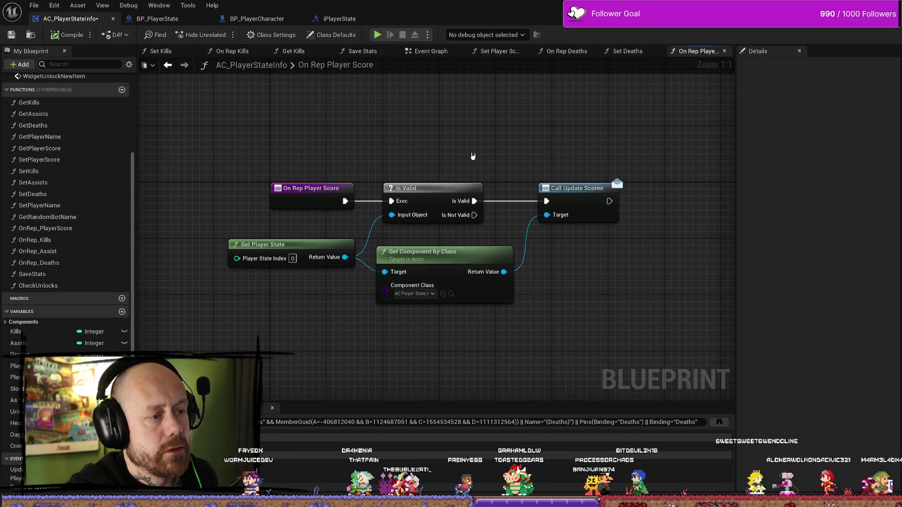
left_click(293, 51)
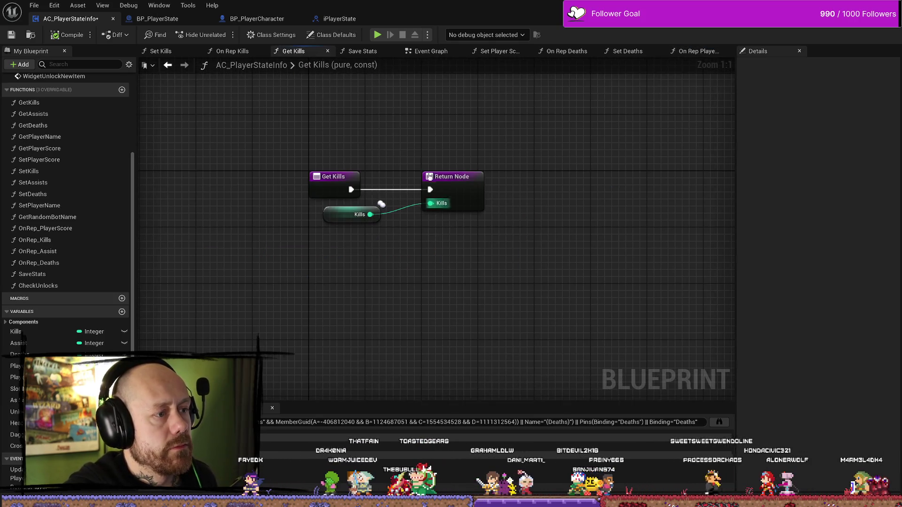
double_click(75, 240)
- Add a Branch after the kill increment, using the Headshot variable as its condition
scroll(377, 250, "down", 2)
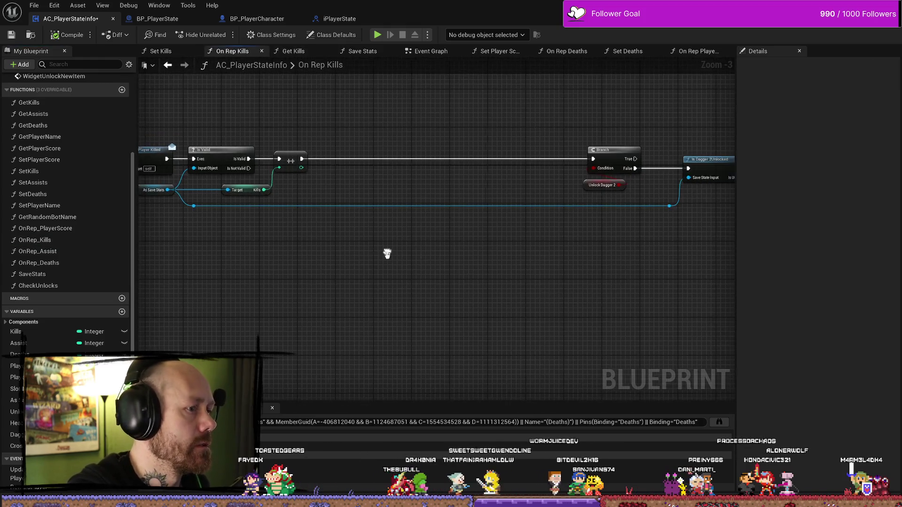
scroll(495, 229, "up", 2)
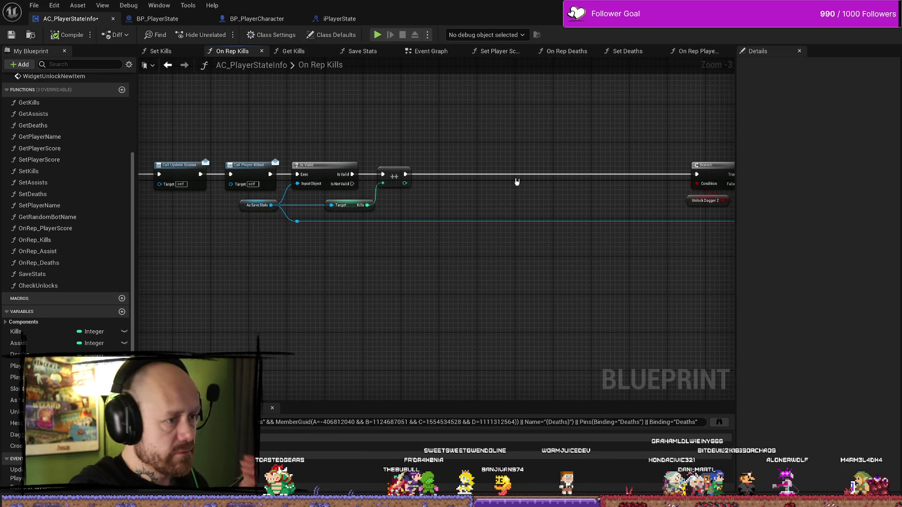
mouse_move(475, 268)
left_mouse_down()
mouse_move(483, 282)
mouse_move(467, 287)
mouse_move(293, 281)
mouse_move(603, 277)
left_mouse_up()
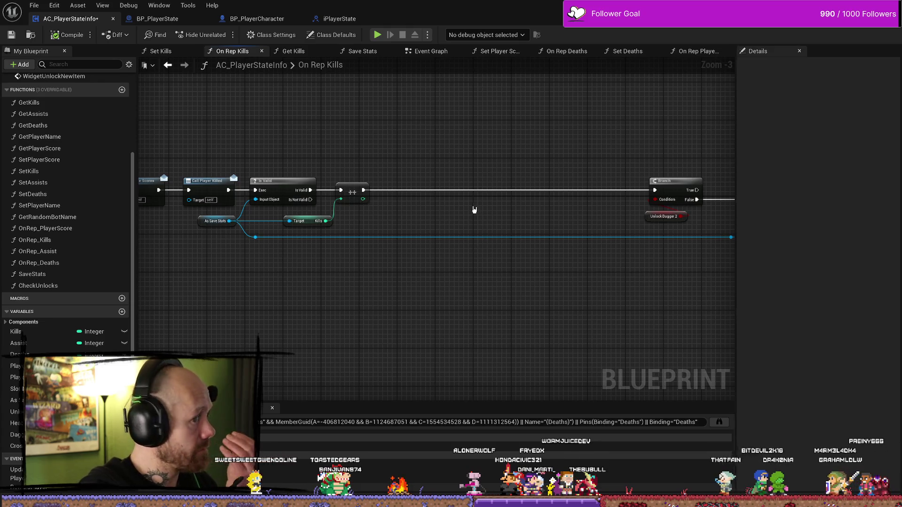
left_click_drag(413, 169, 402, 183)
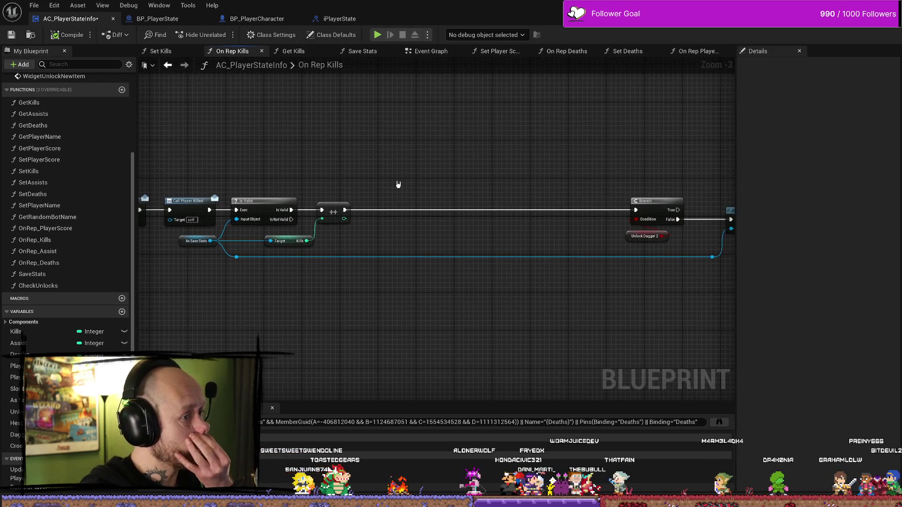
left_click_drag(345, 210, 379, 179)
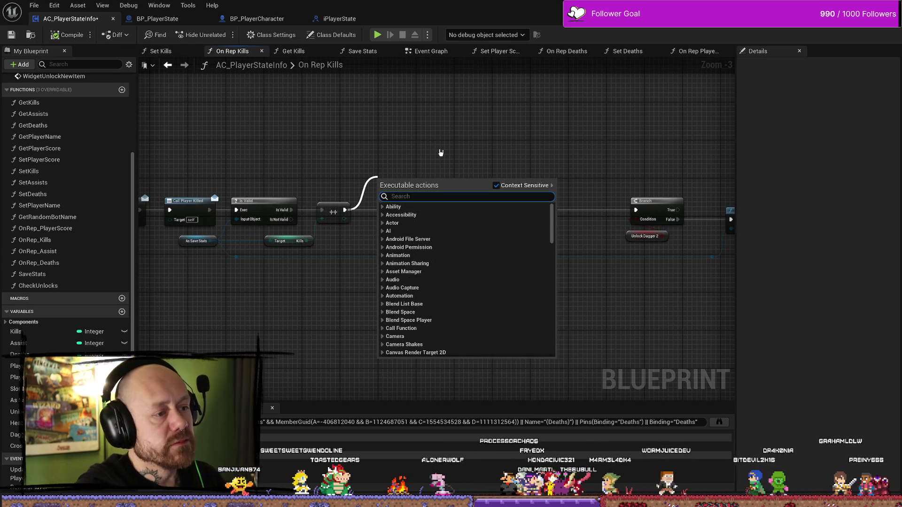
type("bran")
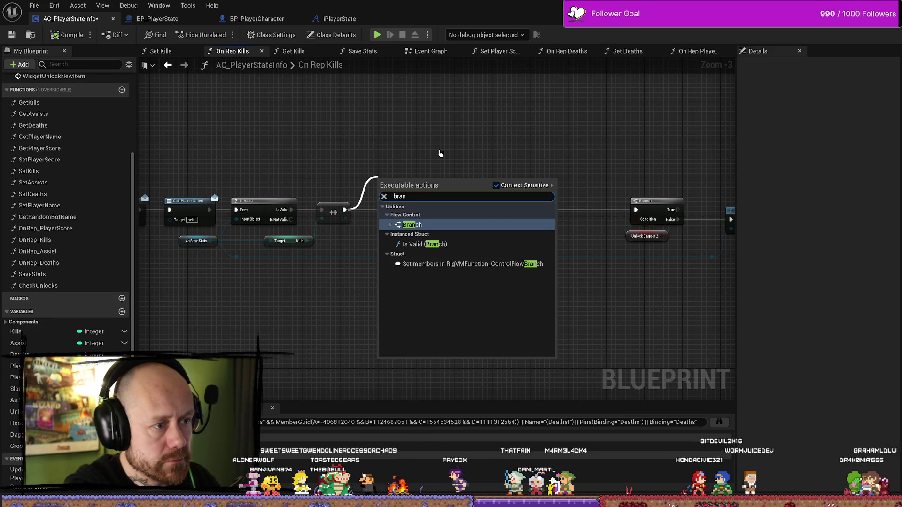
key("Return")
left_click_drag(413, 180, 414, 200)
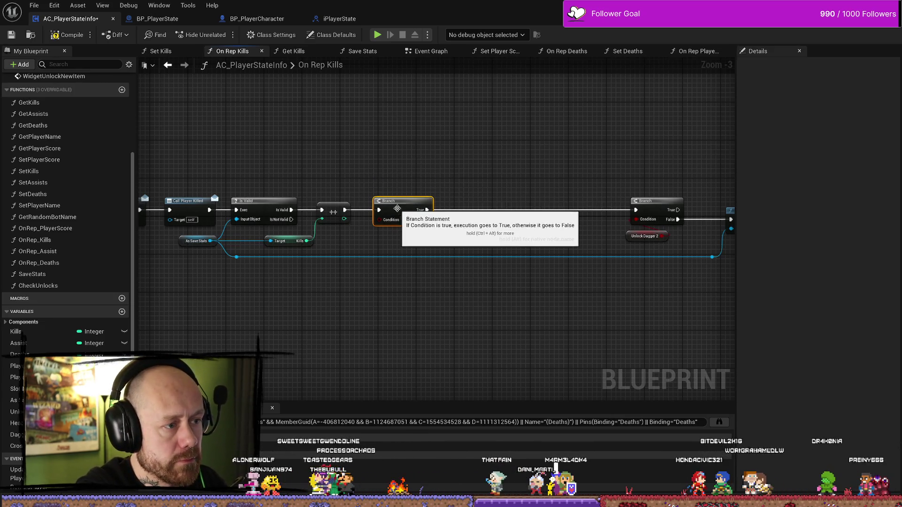
right_click(392, 241)
type("headshot")
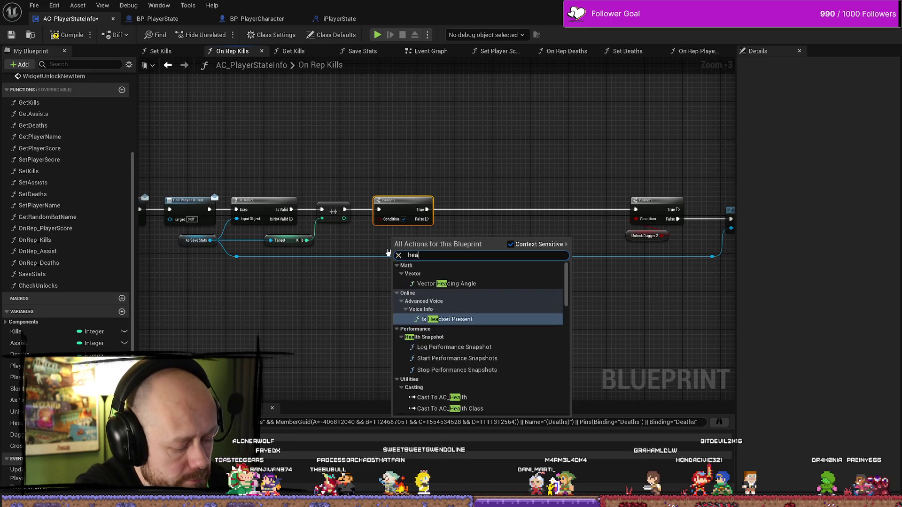
key("Return")
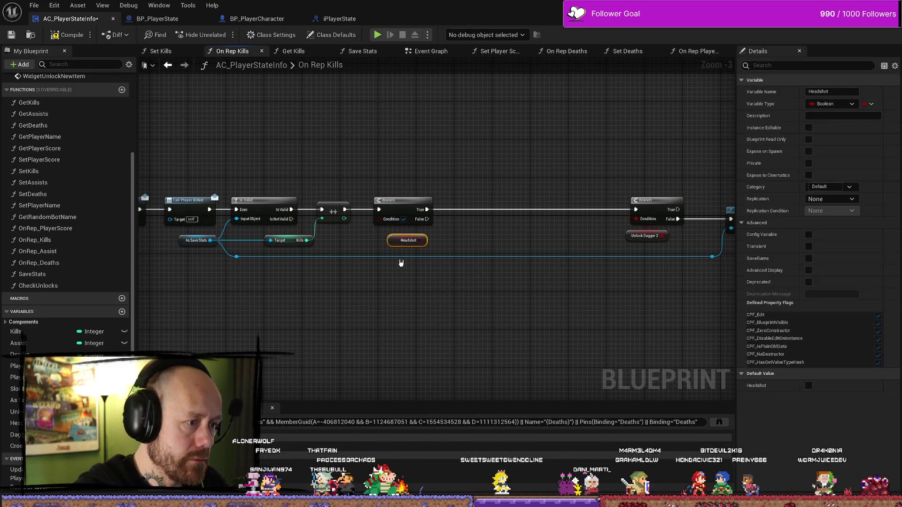
mouse_move(425, 237)
left_mouse_down()
mouse_move(413, 244)
mouse_move(383, 227)
mouse_move(636, 210)
left_mouse_up()
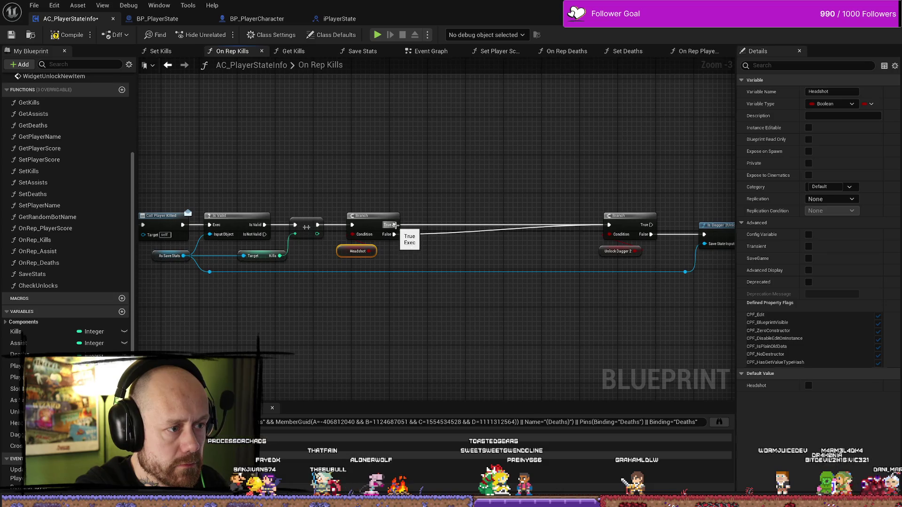
- Add a reroute point on the Save Stats wire beneath the Headshot branch
left_click_drag(420, 189, 429, 164)
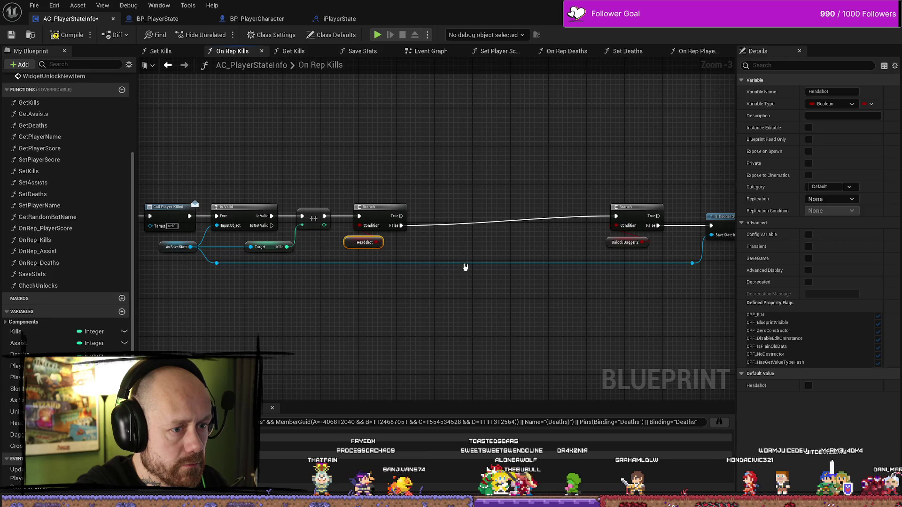
double_click(414, 263)
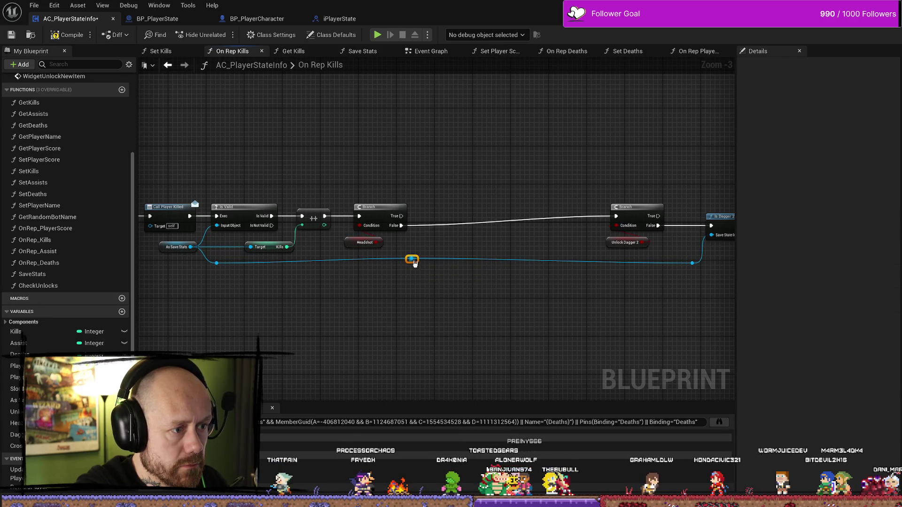
left_click_drag(416, 269, 430, 254)
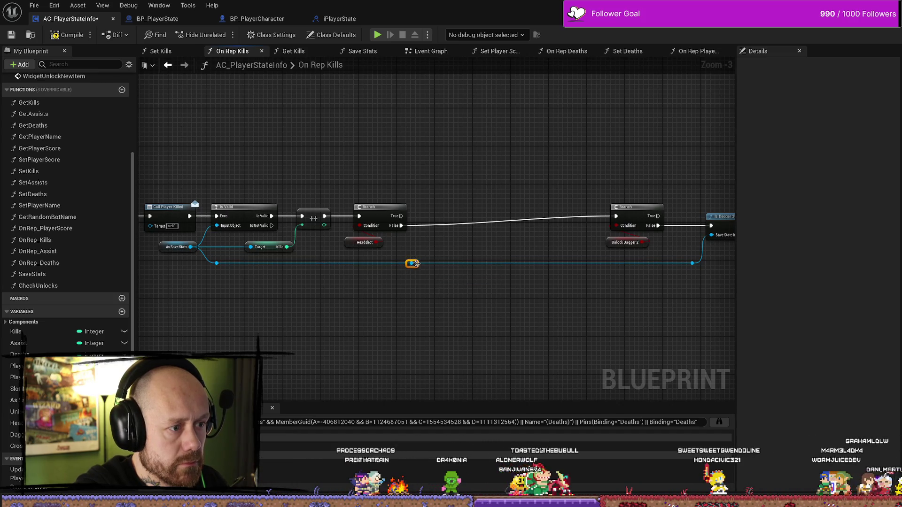
left_click_drag(413, 263, 437, 180)
type("headsht")
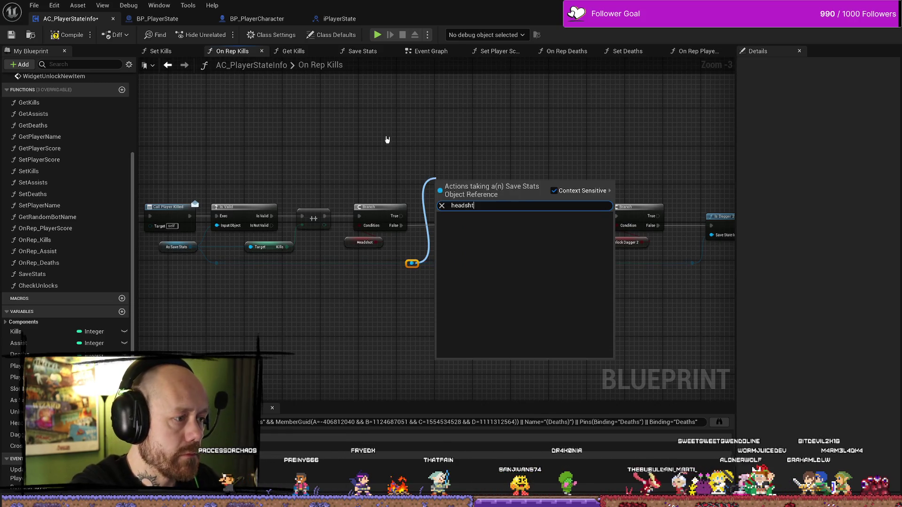
left_click(391, 146)
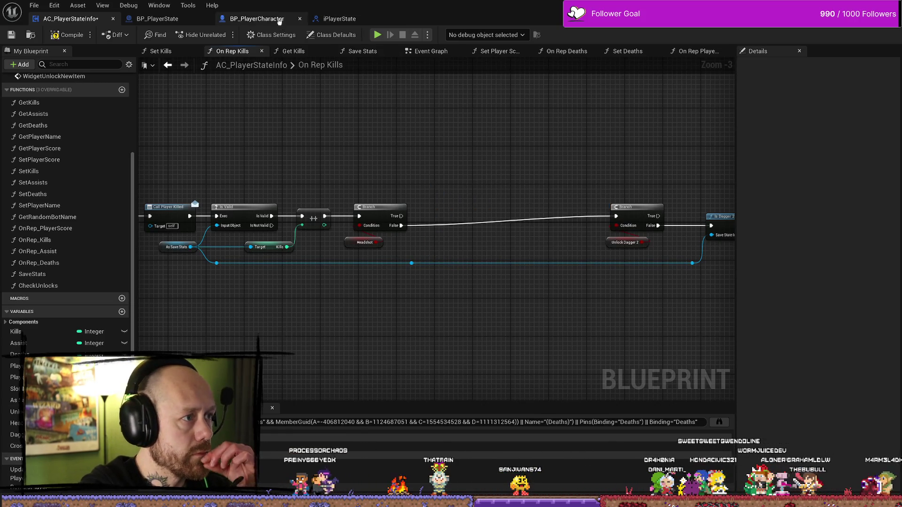
- Open the SaveStats blueprint and add three new variables
key("ctrl+space")
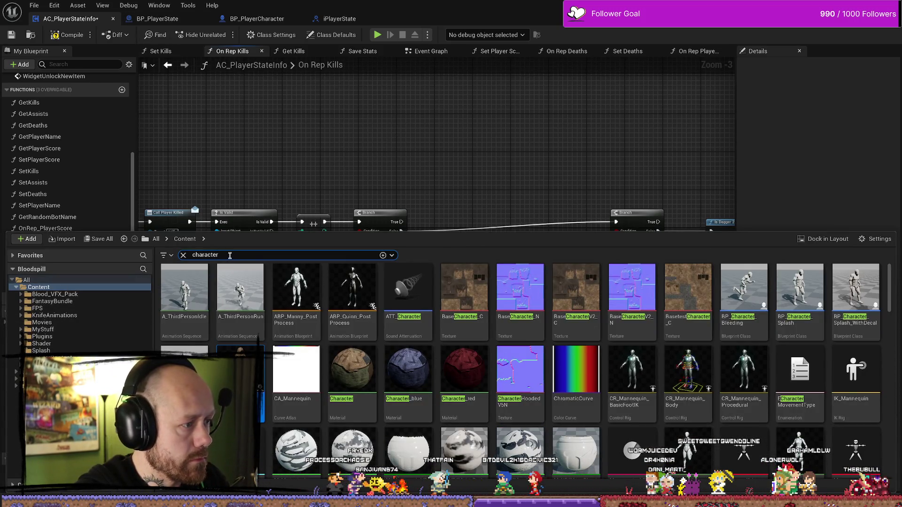
type("save")
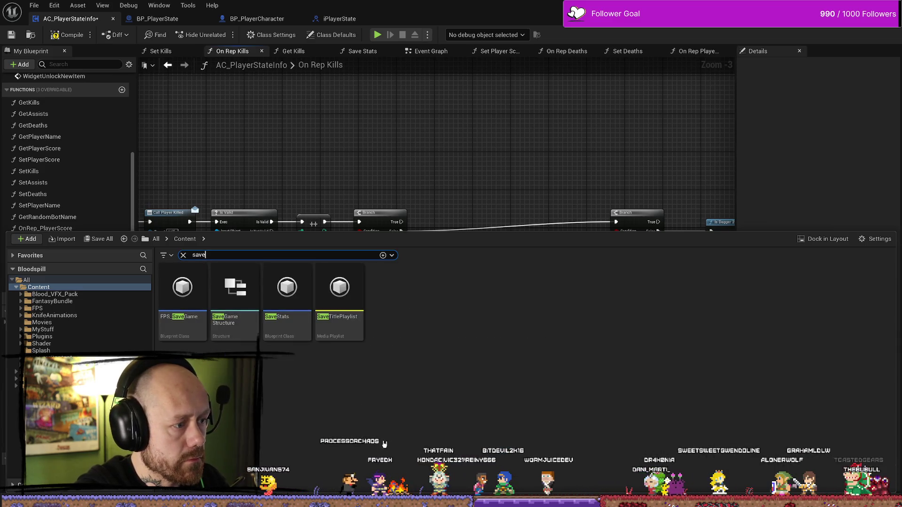
double_click(295, 285)
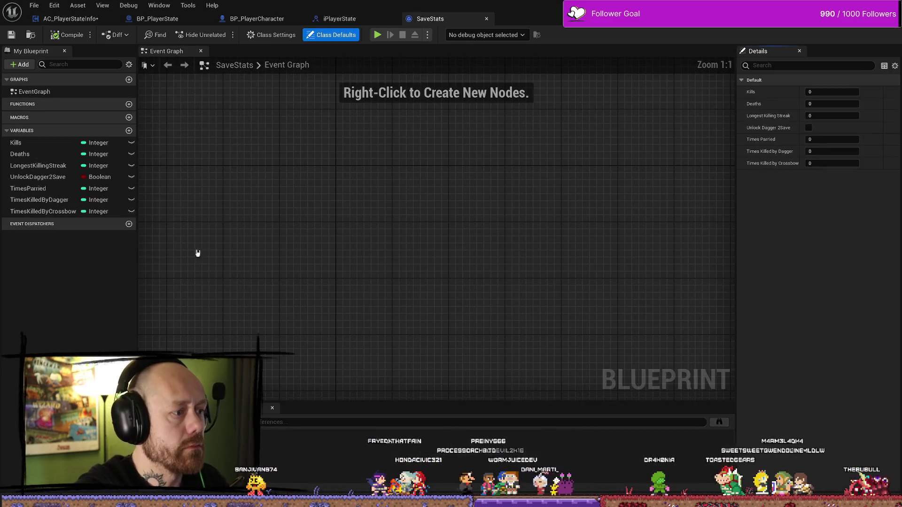
left_click(130, 131)
left_click(129, 131)
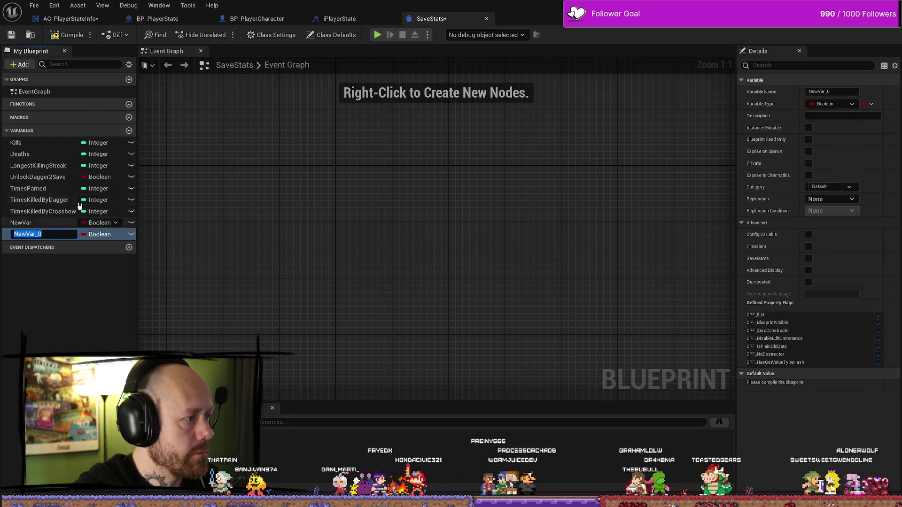
left_click(129, 131)
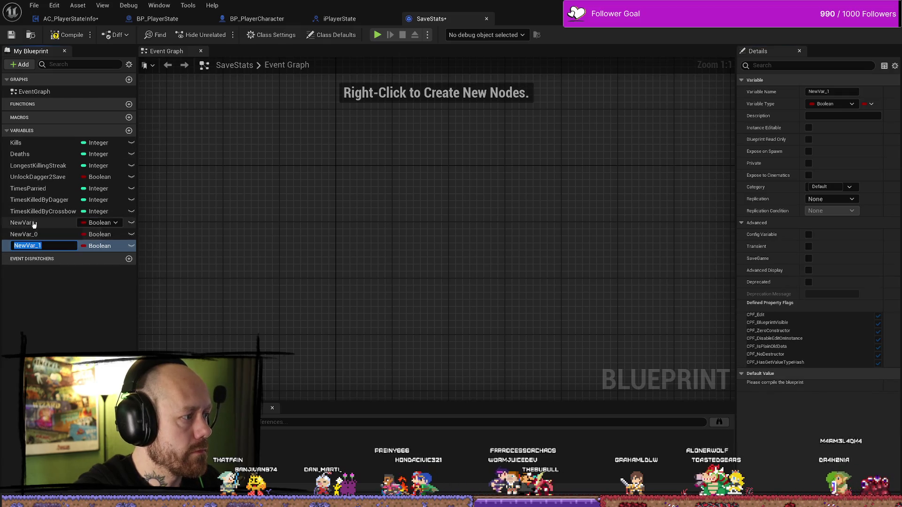
- Rename the first variable to Headshots as an Integer and the second to DaggerKills
left_click(33, 224)
left_click(29, 225)
type("Headshots")
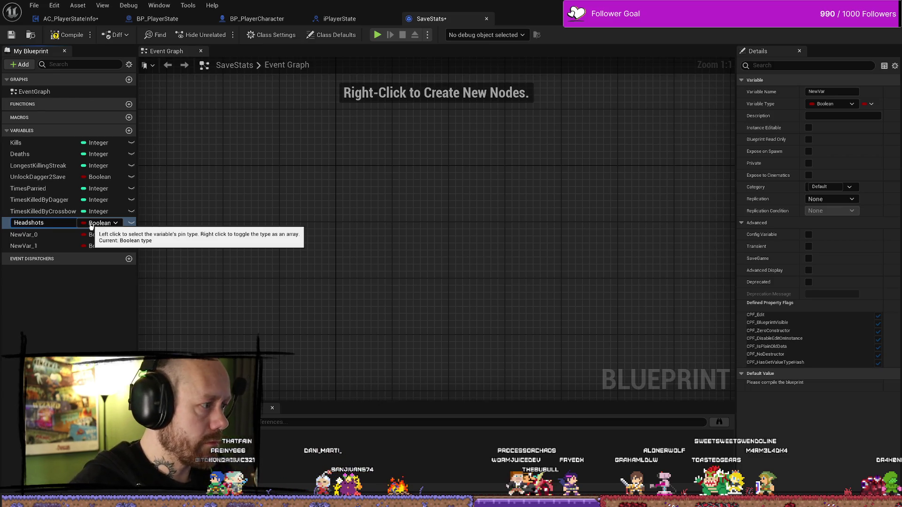
key("Return")
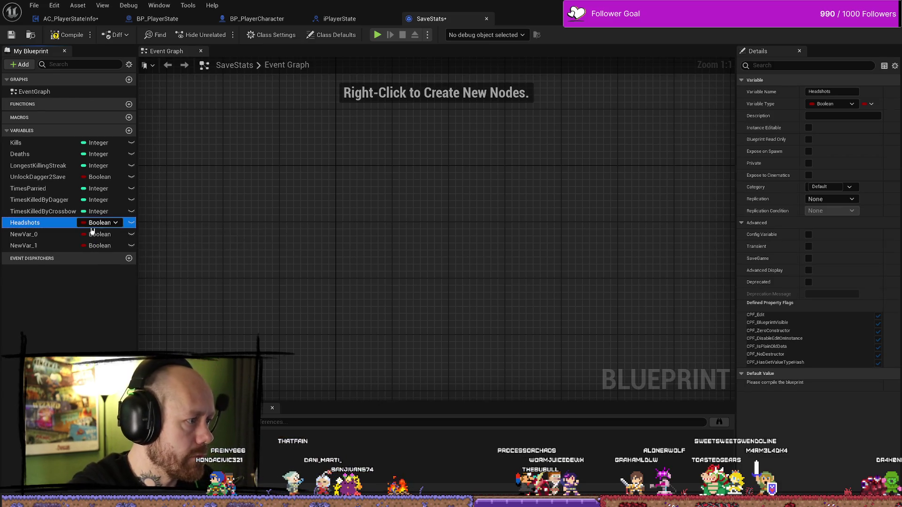
left_click(104, 226)
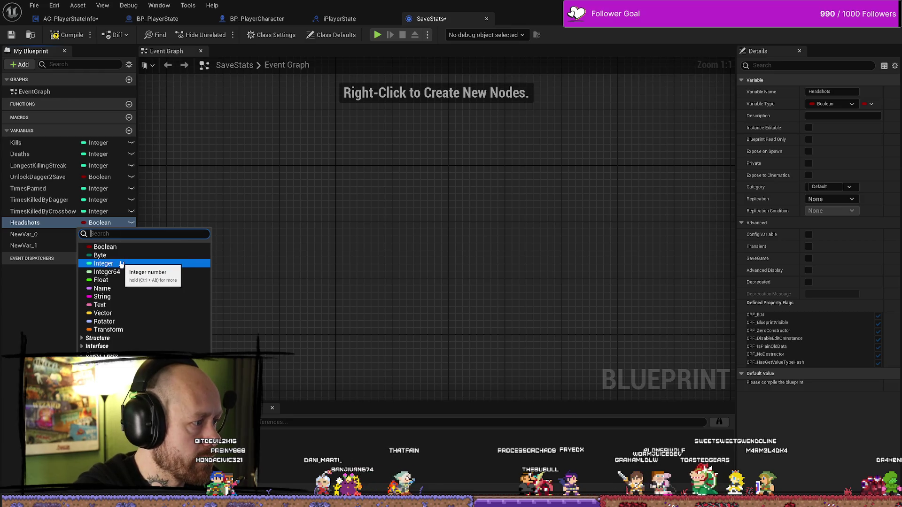
left_click(121, 265)
left_click(41, 235)
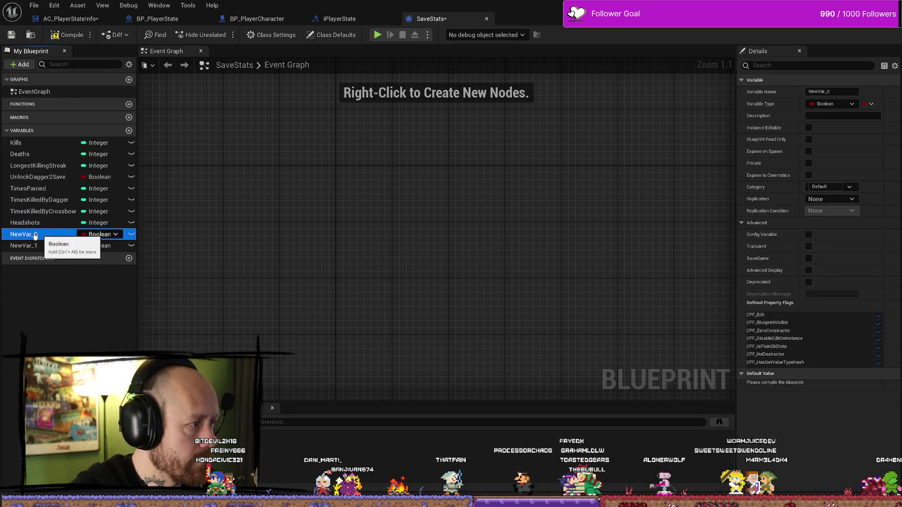
left_click(34, 238)
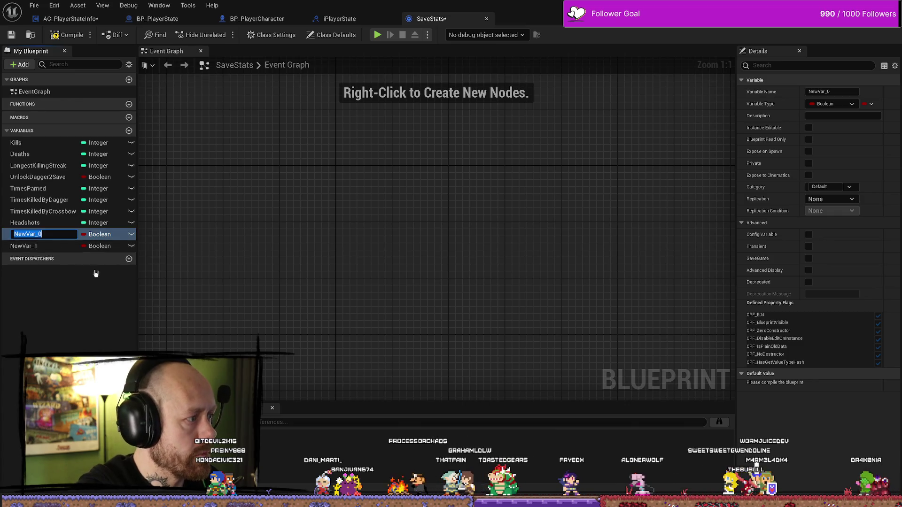
type("Dagg")
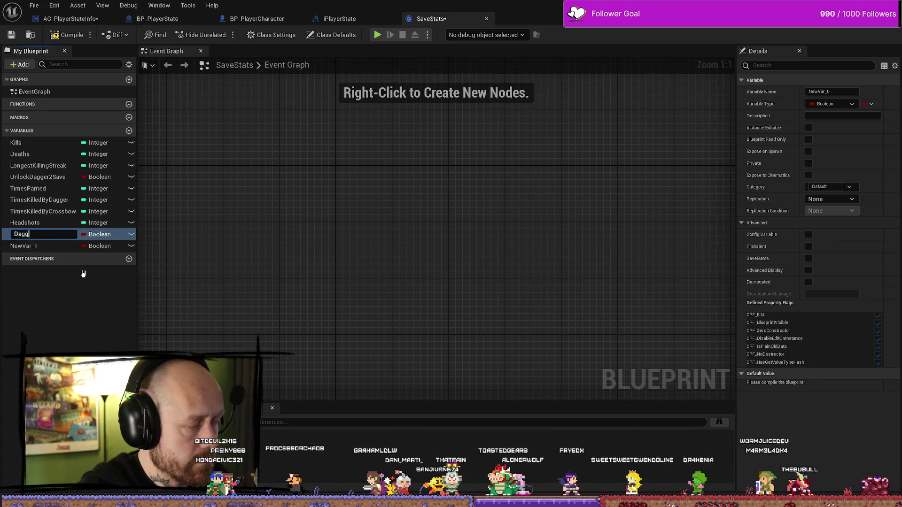
type("erKills")
key("Return")
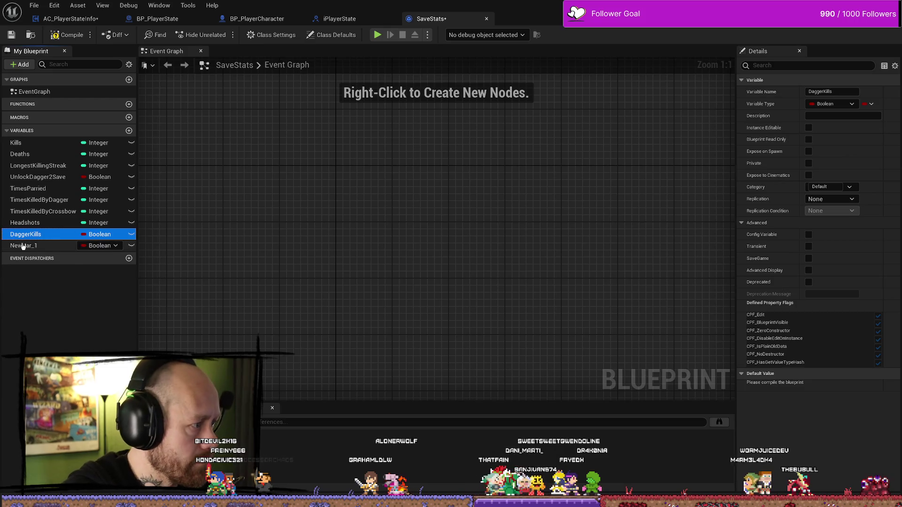
- Name the third variable CrossbowKills and make DaggerKills and CrossbowKills Integers
left_click(34, 247)
left_click(38, 248)
type("CrossbowKi")
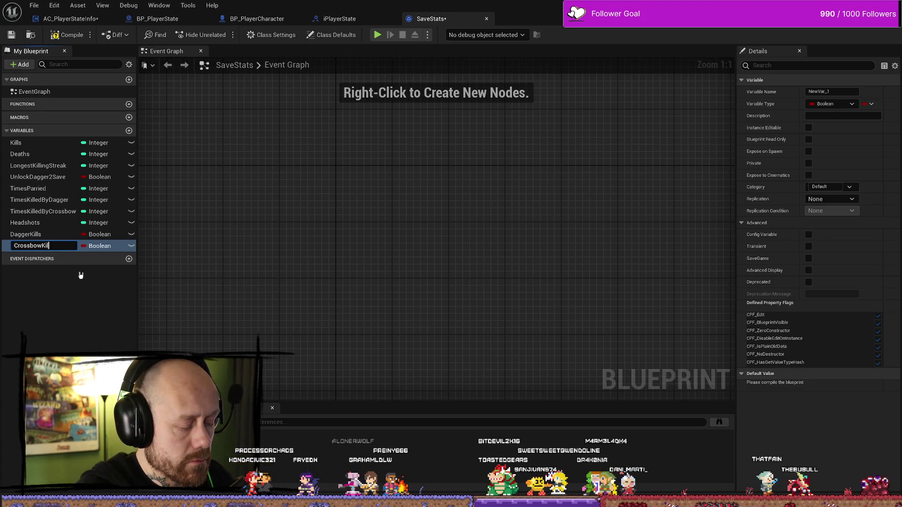
type("ls")
key("Return")
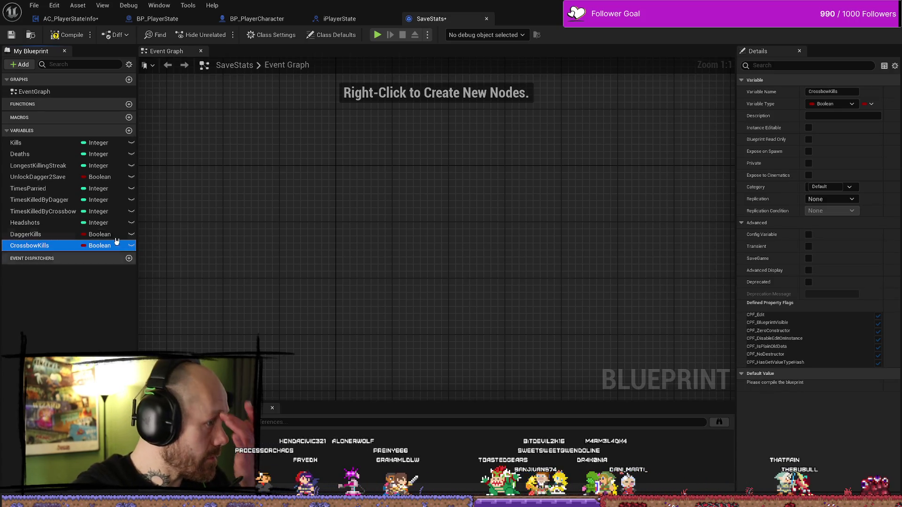
left_click(97, 235)
left_click(99, 263)
left_click(106, 245)
left_click(117, 246)
left_click(114, 247)
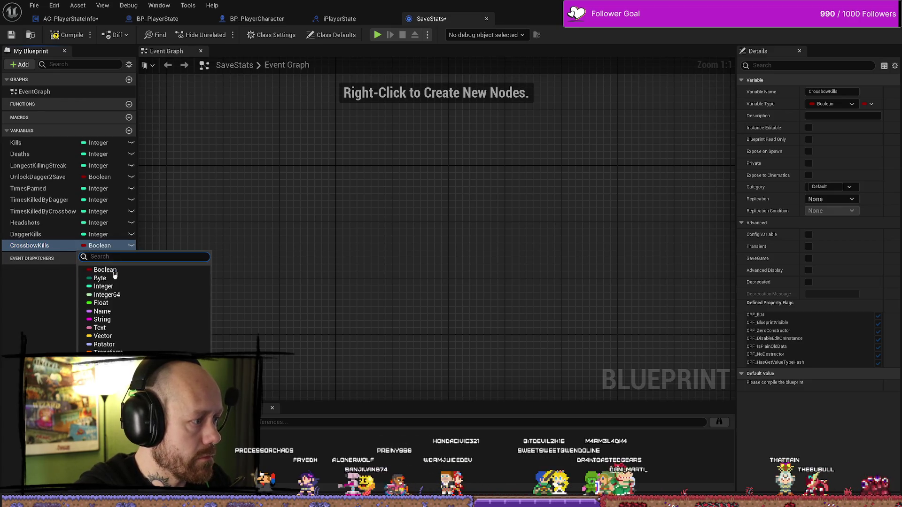
left_click(109, 287)
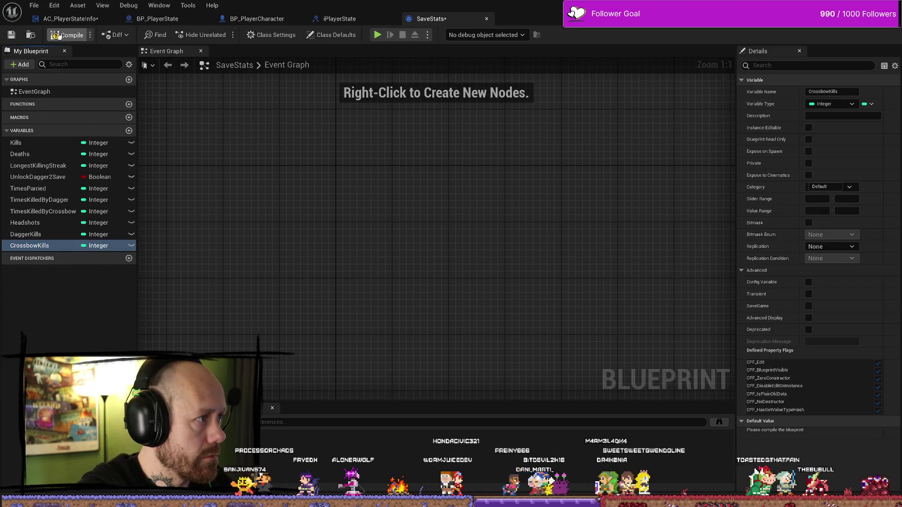
- Compile and save the SaveStats blueprint
left_click(61, 36)
left_click(11, 36)
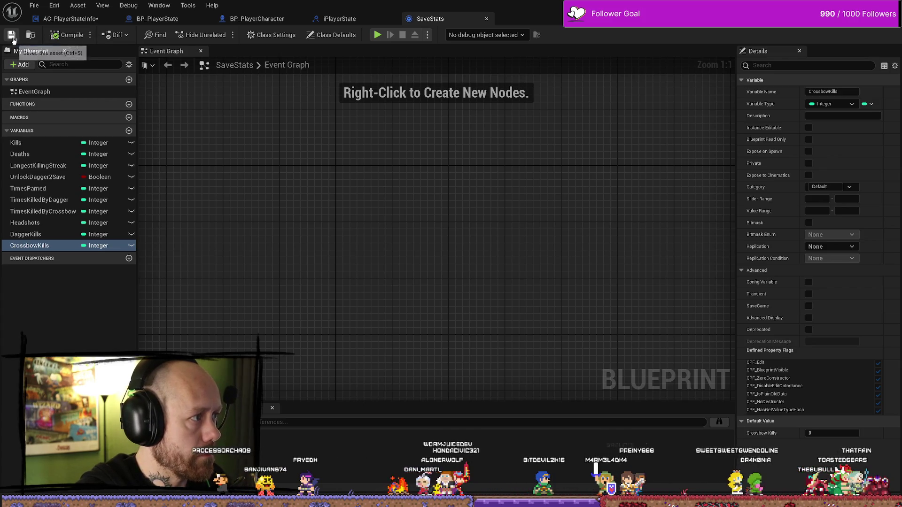
left_click(351, 23)
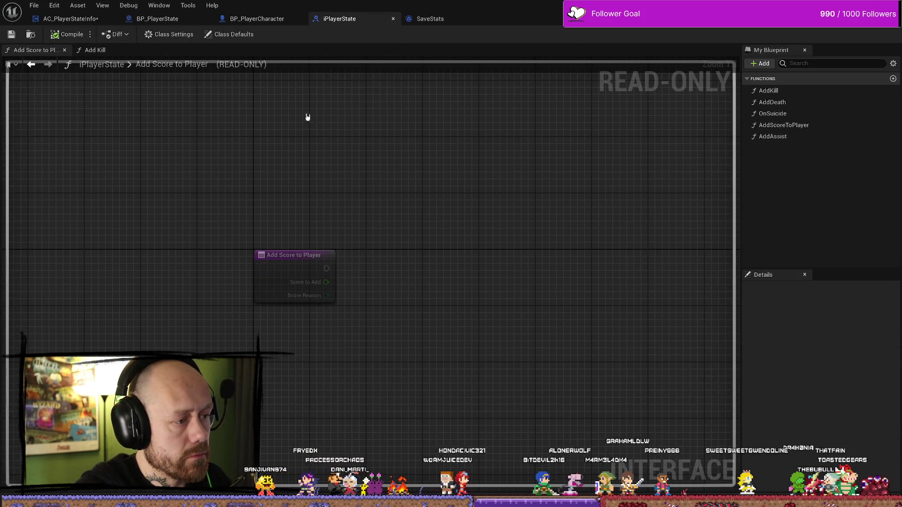
- In On Rep Kills, get Headshots from Save Stats and attach an Increment Int node
left_click(238, 21)
scroll(431, 221, "down", 2)
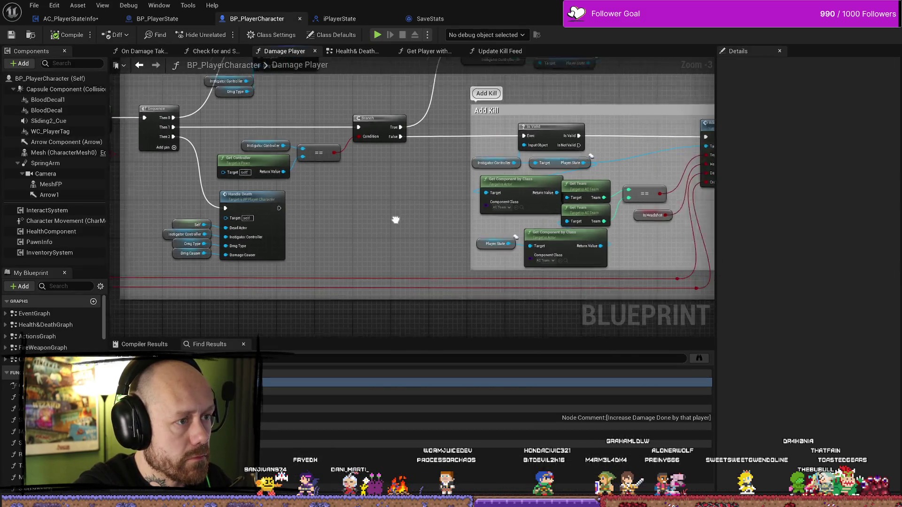
scroll(346, 143, "up", 3)
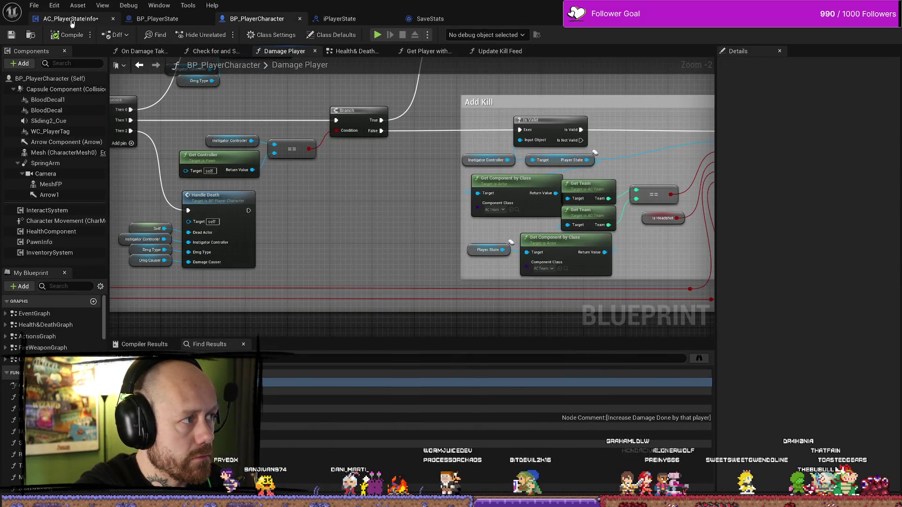
left_click(71, 21)
scroll(400, 188, "up", 2)
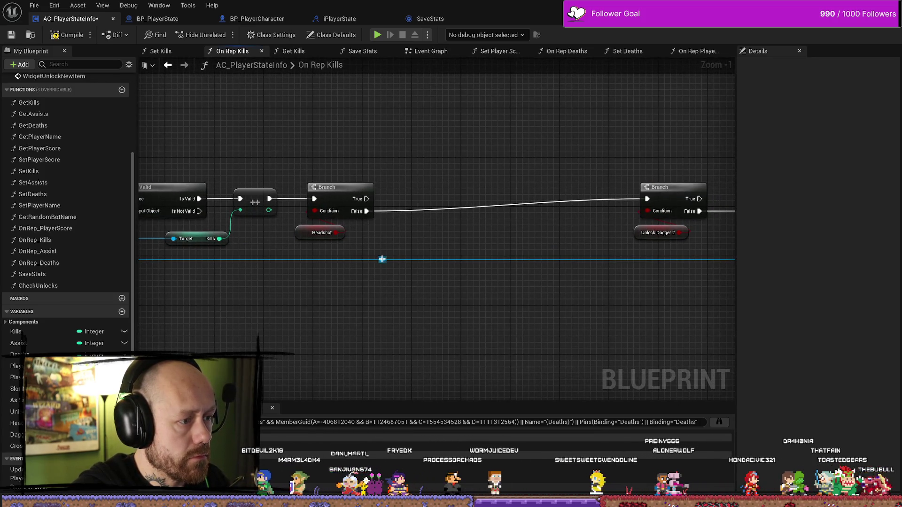
left_click_drag(382, 259, 400, 167)
type("head")
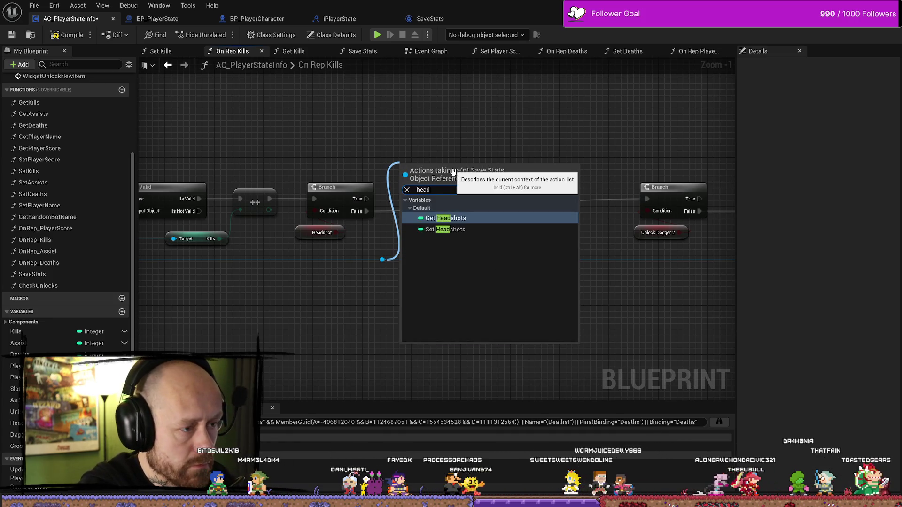
key("Return")
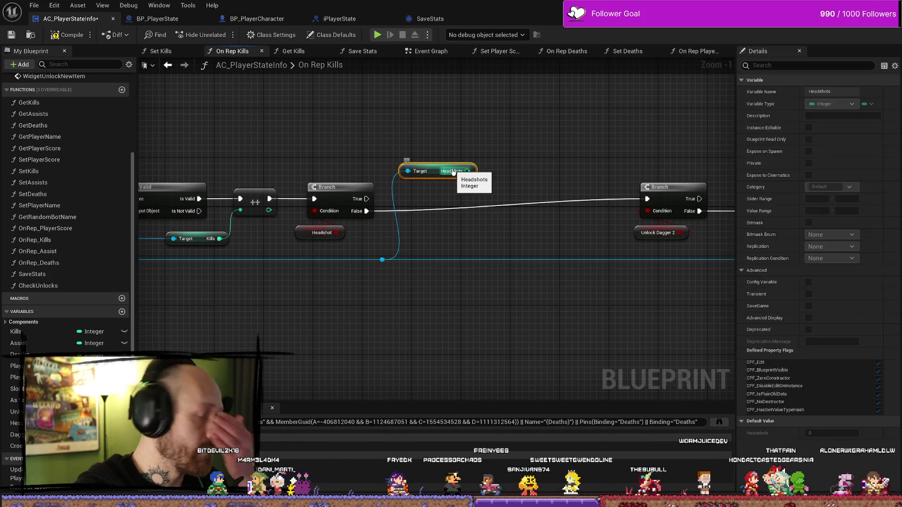
mouse_move(473, 176)
left_mouse_down()
mouse_move(475, 144)
mouse_move(452, 137)
left_mouse_up()
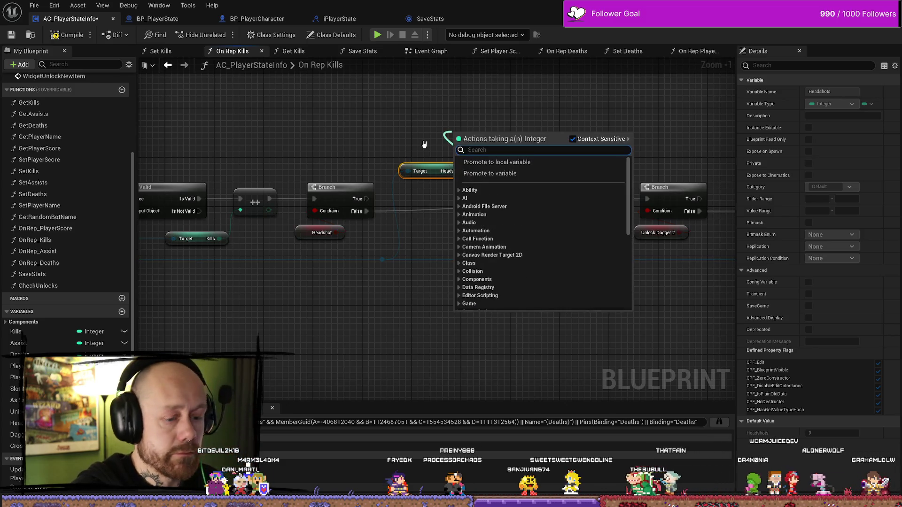
type("++")
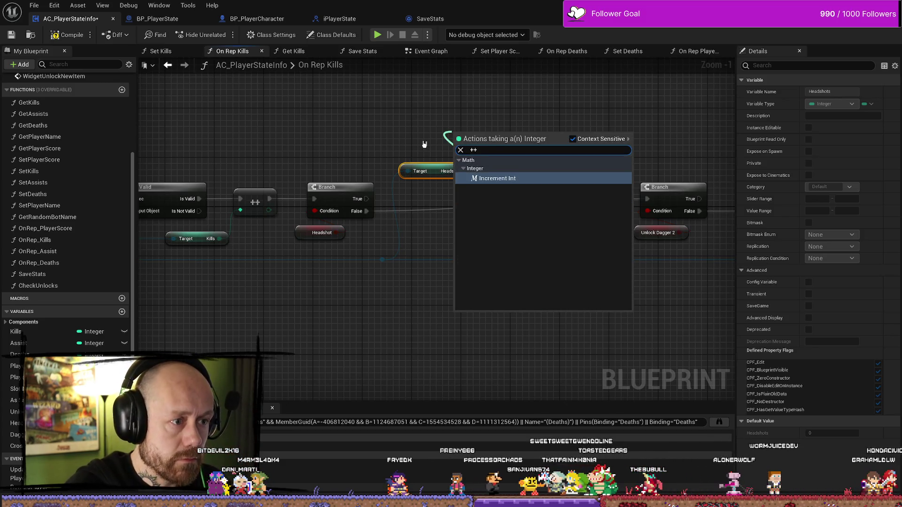
key("Return")
- Run the Headshots increment on the Headshot check's True path, then continue into a new Branch
left_click_drag(365, 198, 456, 137)
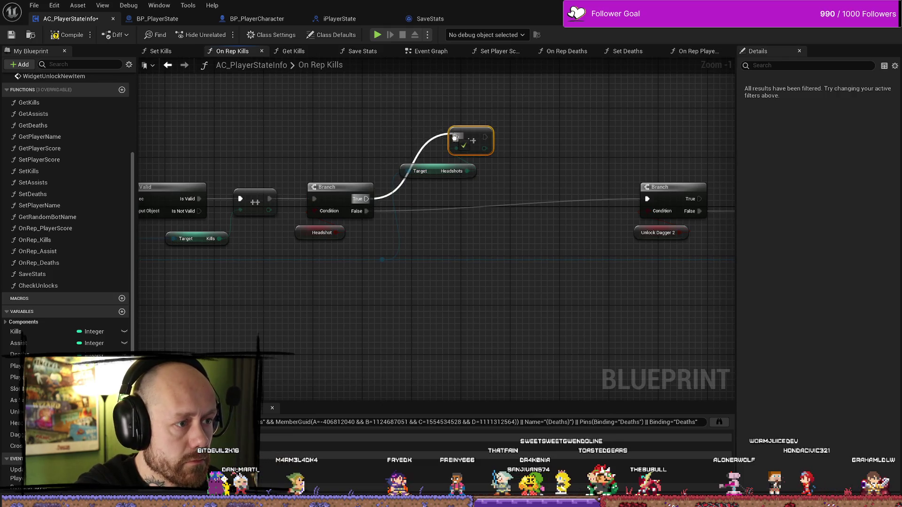
left_click_drag(409, 173, 416, 192)
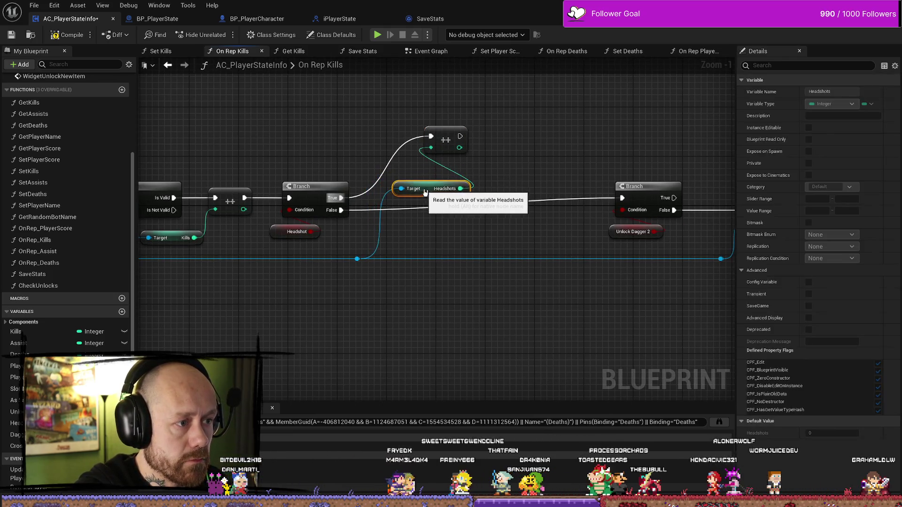
mouse_move(441, 142)
left_mouse_down()
mouse_move(422, 158)
mouse_move(500, 150)
left_mouse_up()
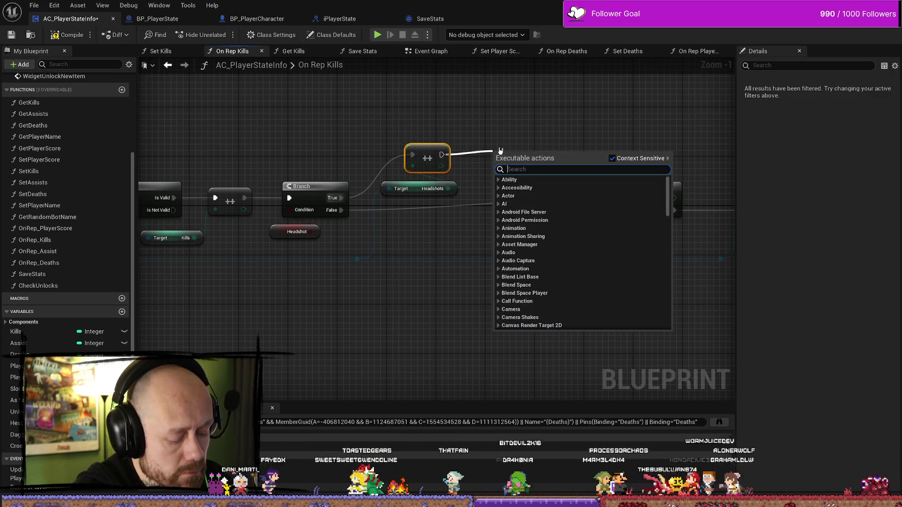
type("branch")
key("Return")
mouse_move(341, 210)
left_mouse_down()
mouse_move(499, 167)
mouse_move(510, 190)
mouse_move(470, 195)
mouse_move(501, 201)
left_mouse_up()
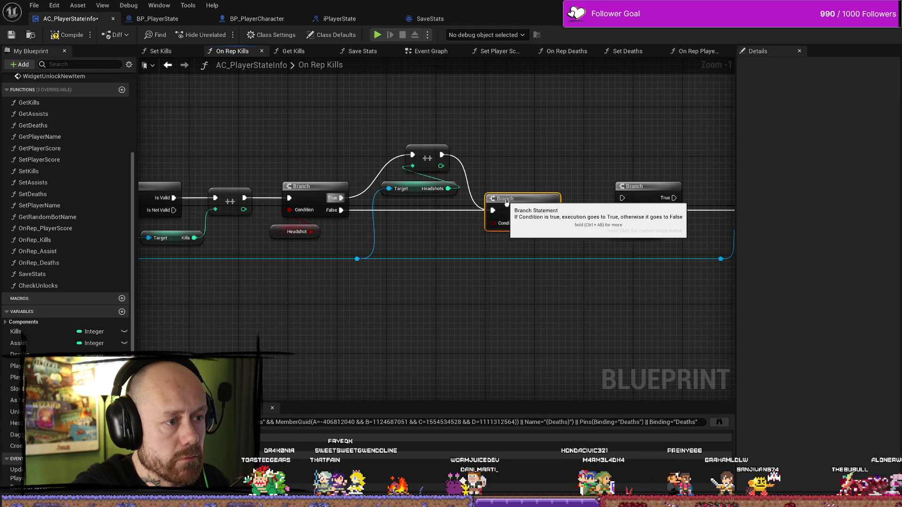
- Shift the later On Rep Kills nodes right to make room after the new Branch
scroll(501, 201, "down", 2)
scroll(512, 142, "down", 4)
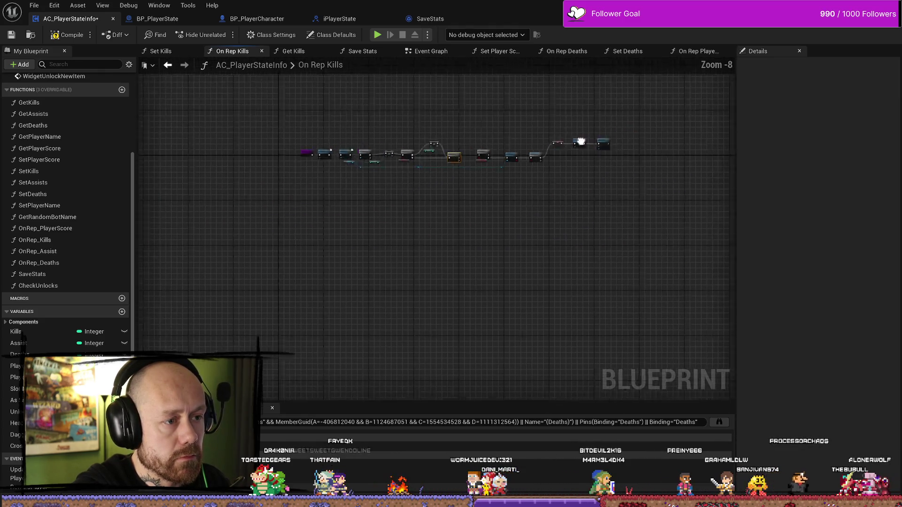
scroll(492, 192, "up", 4)
left_click_drag(493, 192, 276, 225)
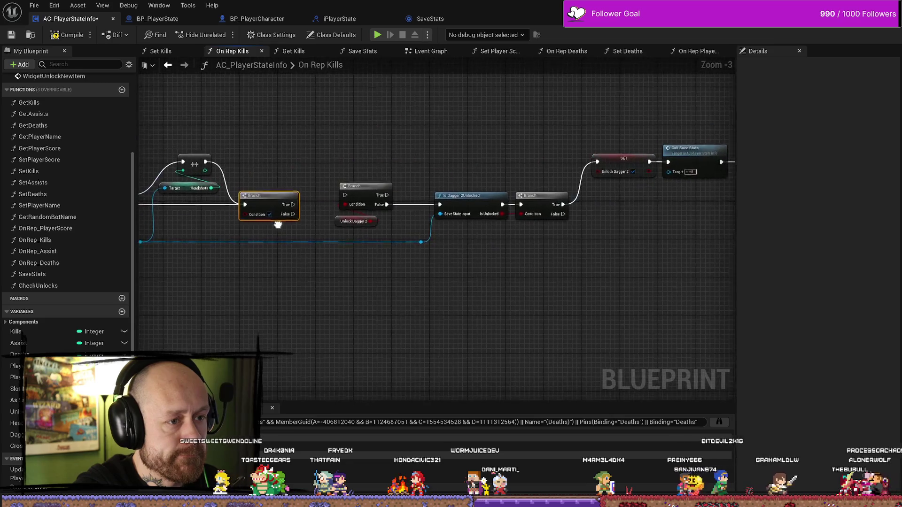
scroll(296, 160, "down", 1)
left_click_drag(296, 160, 523, 157)
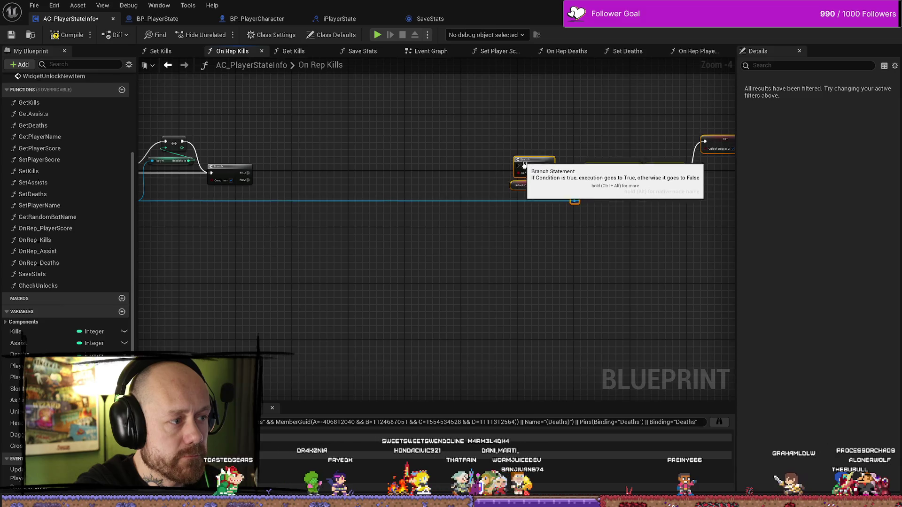
scroll(576, 159, "up", 3)
left_click_drag(440, 181, 439, 199)
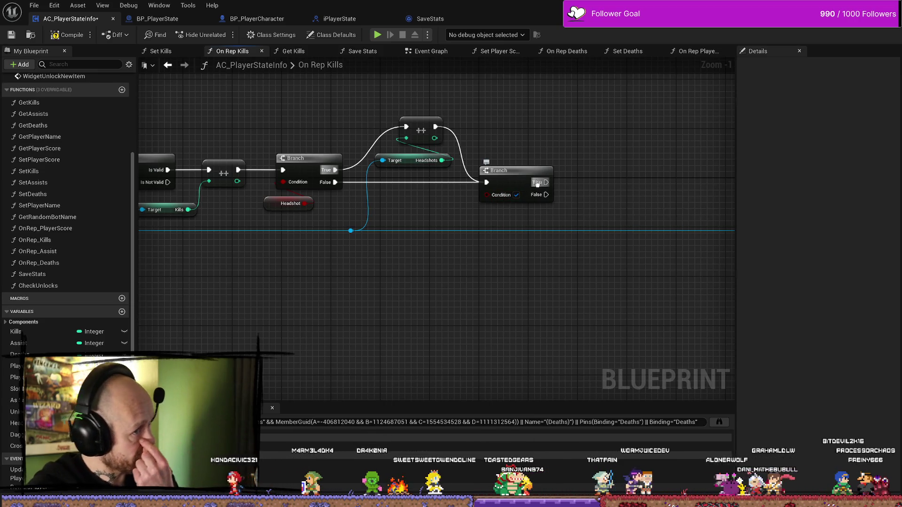
- Add a third Branch wired from both the True and False outputs of the second Branch
left_click_drag(544, 182, 617, 161)
type("branch")
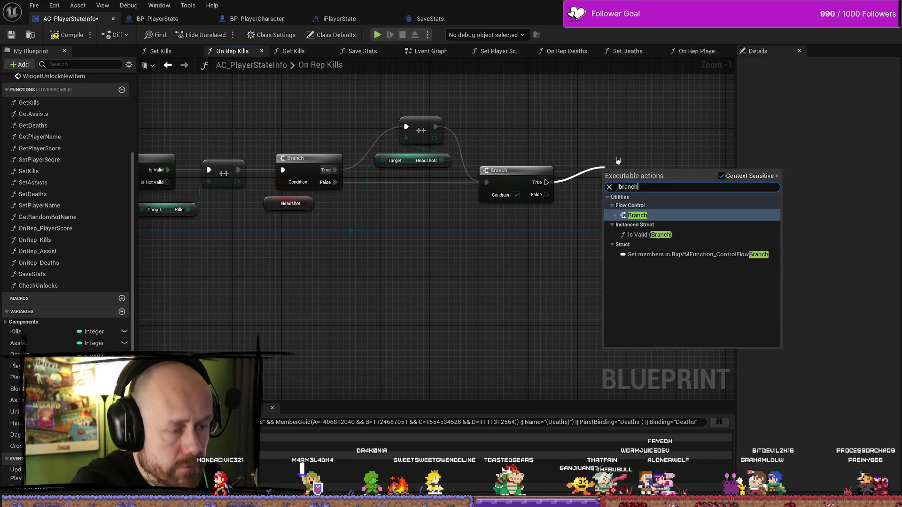
key("Return")
mouse_move(546, 194)
left_mouse_down()
mouse_move(604, 183)
mouse_move(471, 175)
mouse_move(646, 168)
left_mouse_up()
left_click_drag(435, 163, 543, 160)
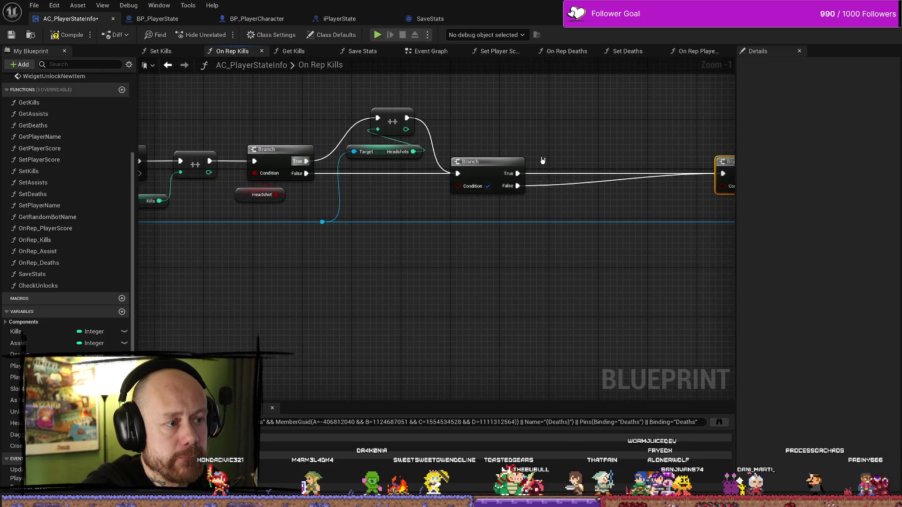
right_click(402, 204)
- Use the Dagger Kill variable as the second Branch's condition
type("dagger")
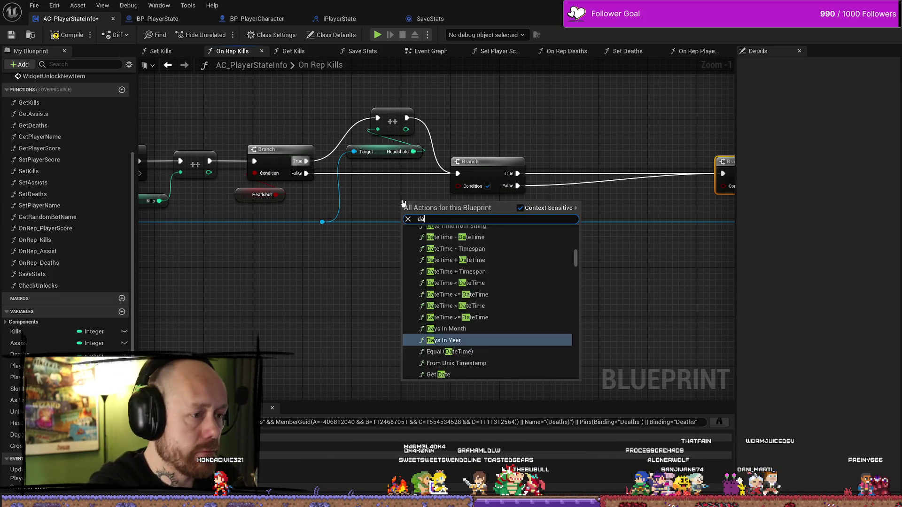
key("Down")
key("Down")
key("Down")
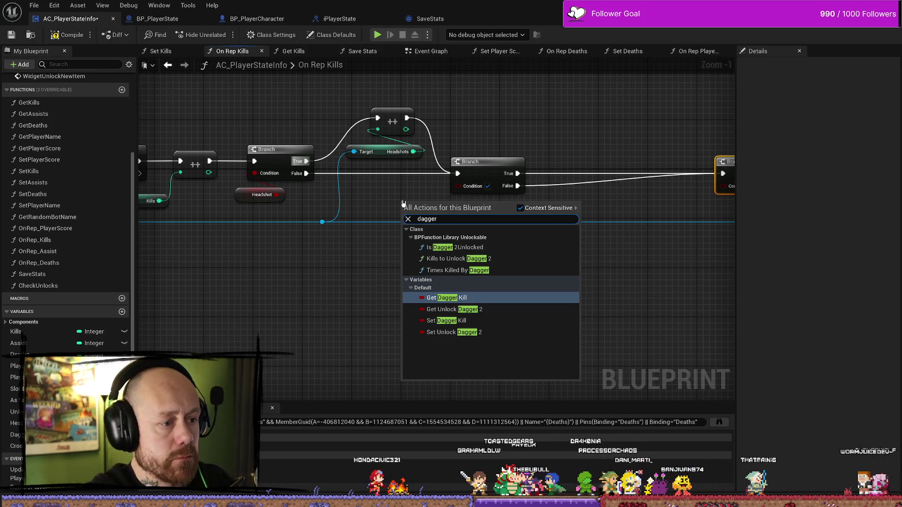
key("Return")
mouse_move(437, 207)
left_mouse_down()
mouse_move(453, 202)
mouse_move(459, 186)
left_mouse_up()
left_click_drag(421, 213, 518, 192)
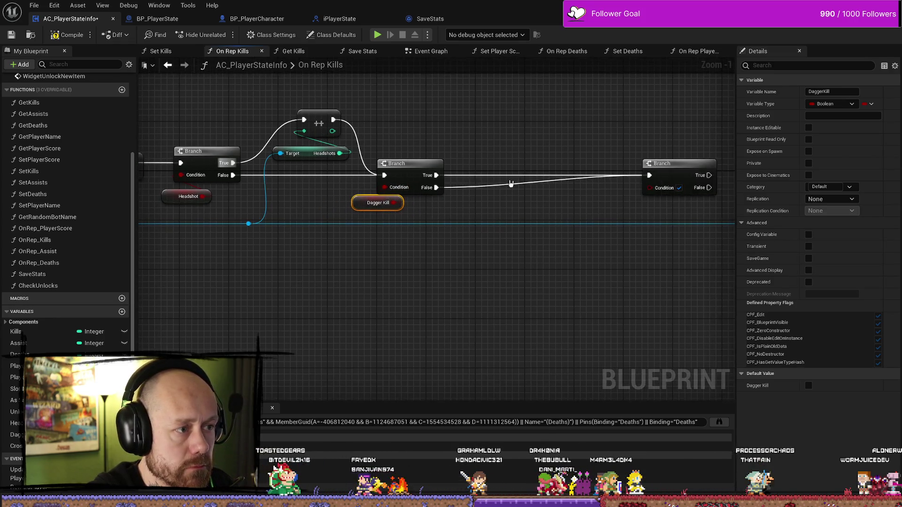
- Add a reroute on the Save Stats wire and get Dagger Kills from it
double_click(481, 227)
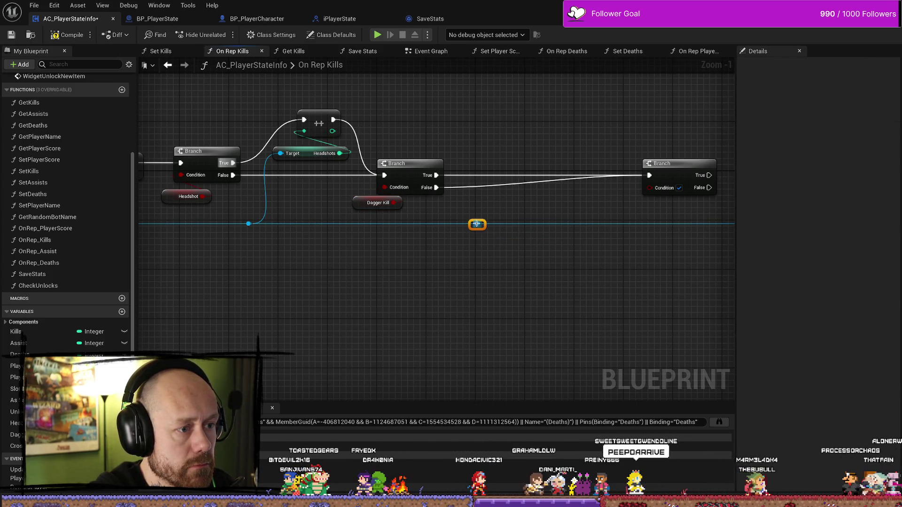
left_click_drag(477, 224, 491, 178)
type("dagger")
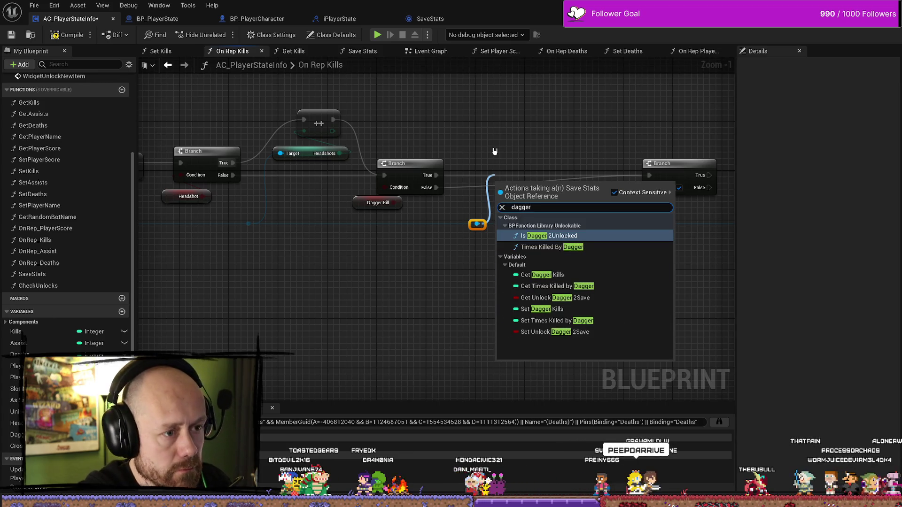
key("Down")
key("Down")
key("Down")
key("Up")
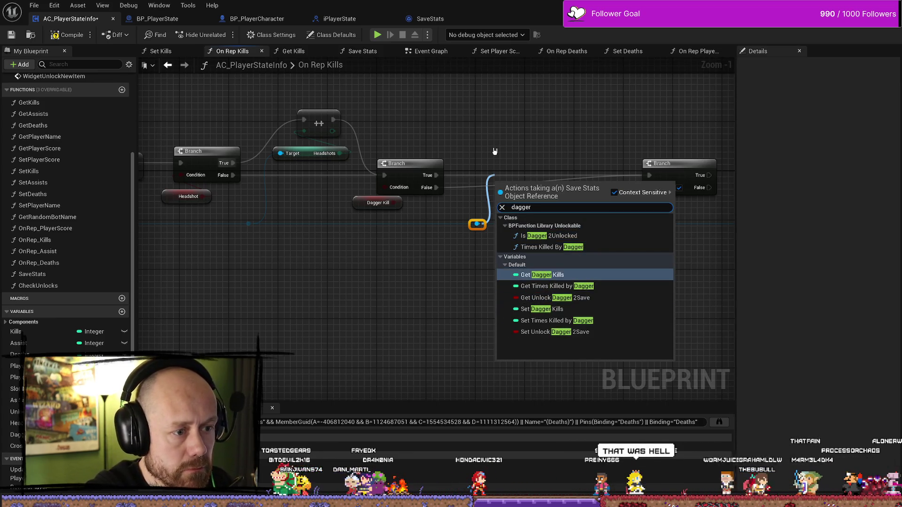
key("Return")
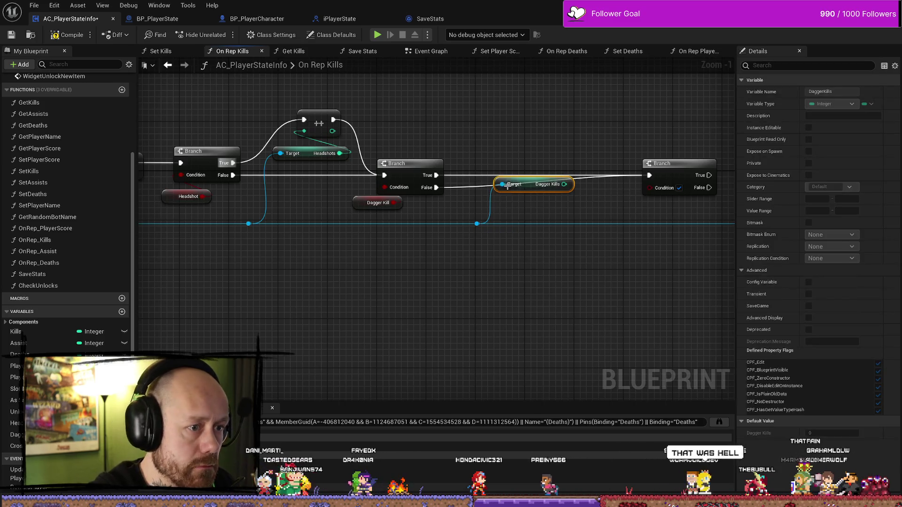
left_click_drag(504, 185, 461, 148)
- Increment Dagger Kills on the True path, then continue into the third Branch
mouse_move(521, 147)
left_mouse_down()
mouse_move(533, 151)
mouse_move(538, 117)
left_mouse_up()
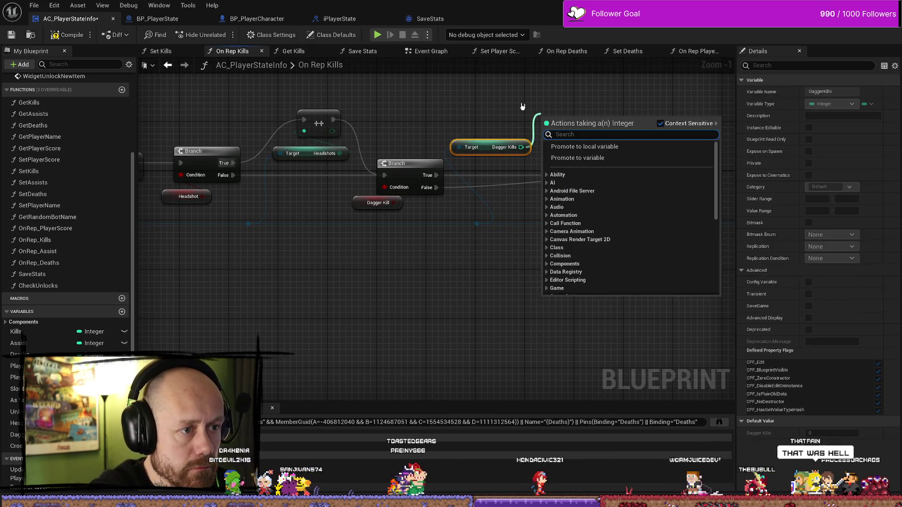
type("++")
key("Return")
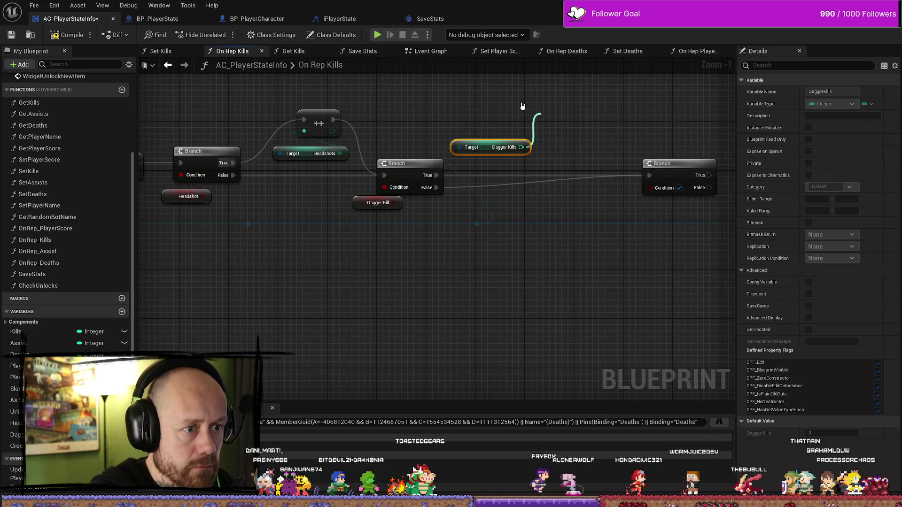
left_click_drag(488, 148, 500, 148)
mouse_move(436, 175)
left_mouse_down()
mouse_move(448, 131)
mouse_move(545, 126)
mouse_move(649, 176)
left_mouse_up()
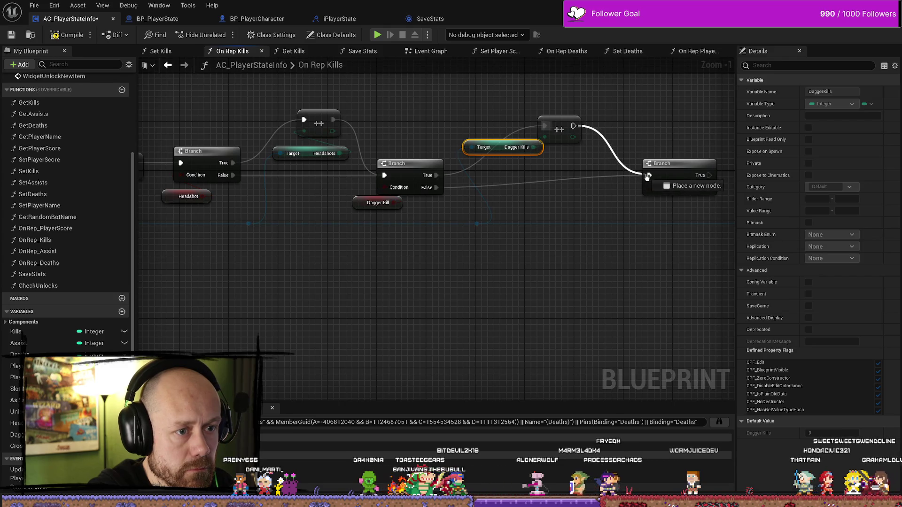
left_click_drag(647, 222, 469, 214)
left_click_drag(504, 157, 504, 169)
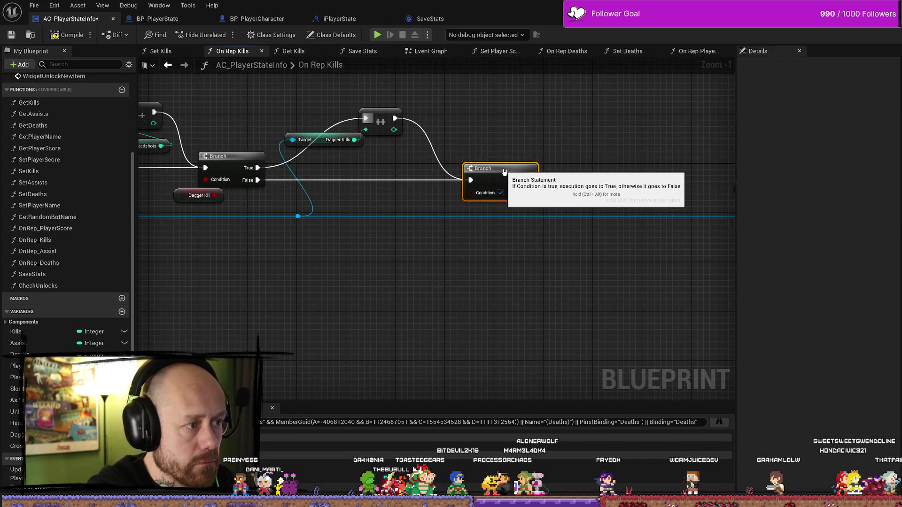
- Place a Crossbow Kill getter and feed it into the last Branch's condition
right_click(443, 182)
left_click(402, 207)
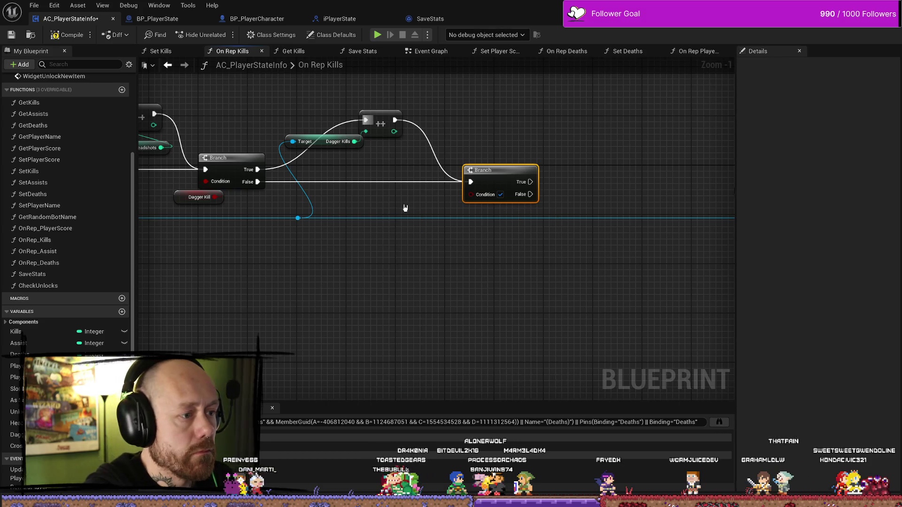
right_click(404, 208)
type("crossb")
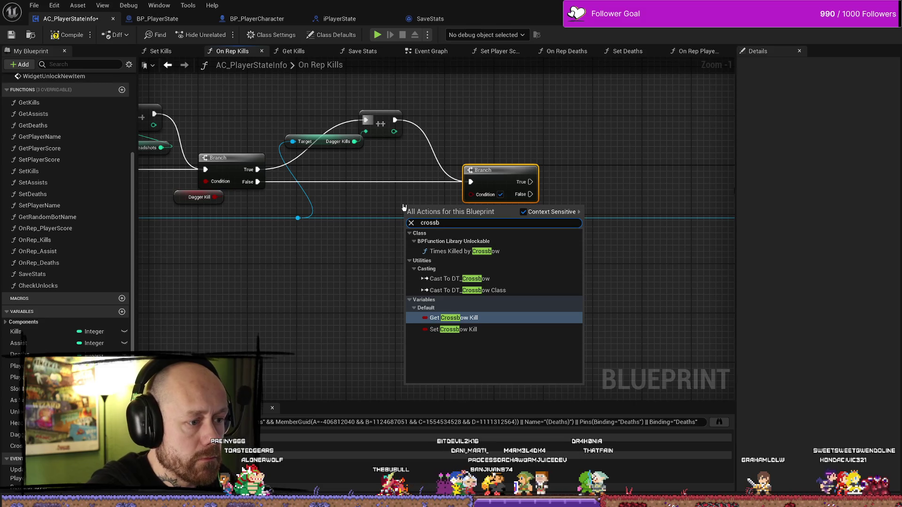
key("Return")
left_click_drag(444, 209, 471, 194)
left_click_drag(415, 215, 409, 208)
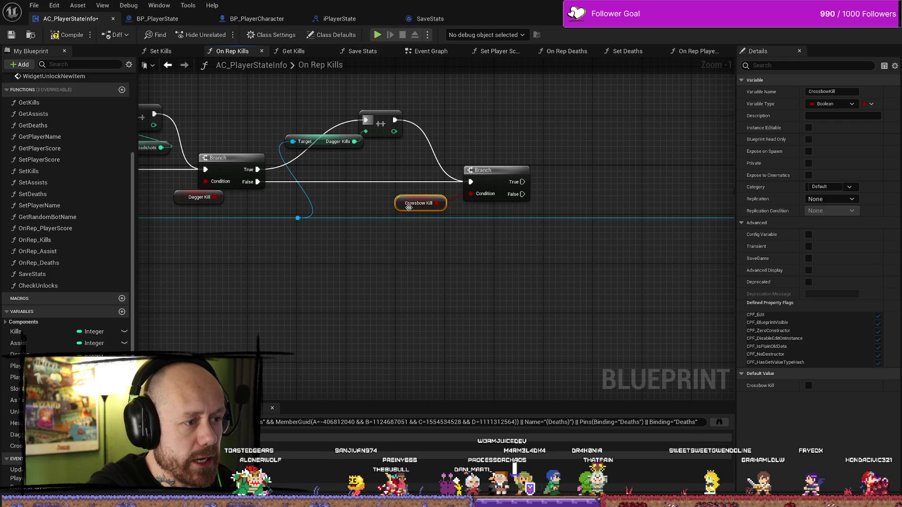
- Connect the Dagger branch's False path to the Crossbow branch and move that branch lower
left_click_drag(575, 129, 548, 131)
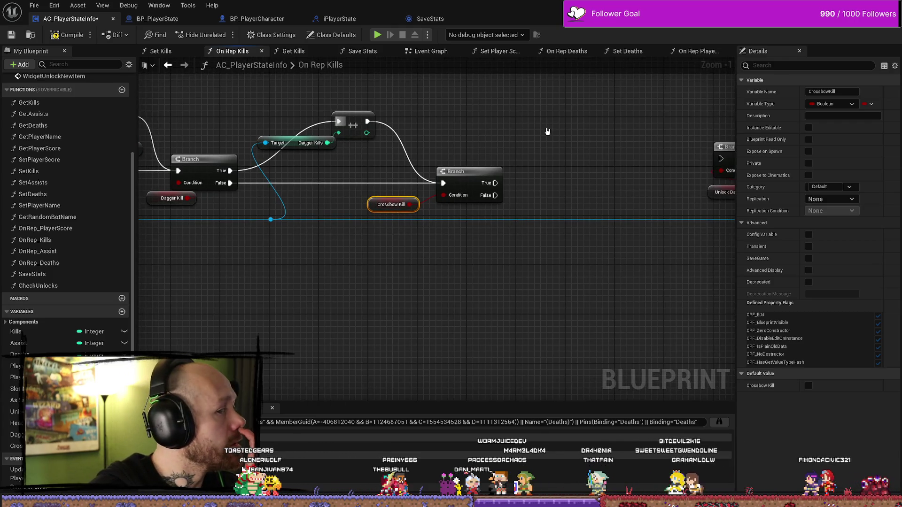
mouse_move(549, 129)
left_mouse_down()
mouse_move(479, 115)
mouse_move(338, 193)
left_mouse_up()
left_click(361, 163)
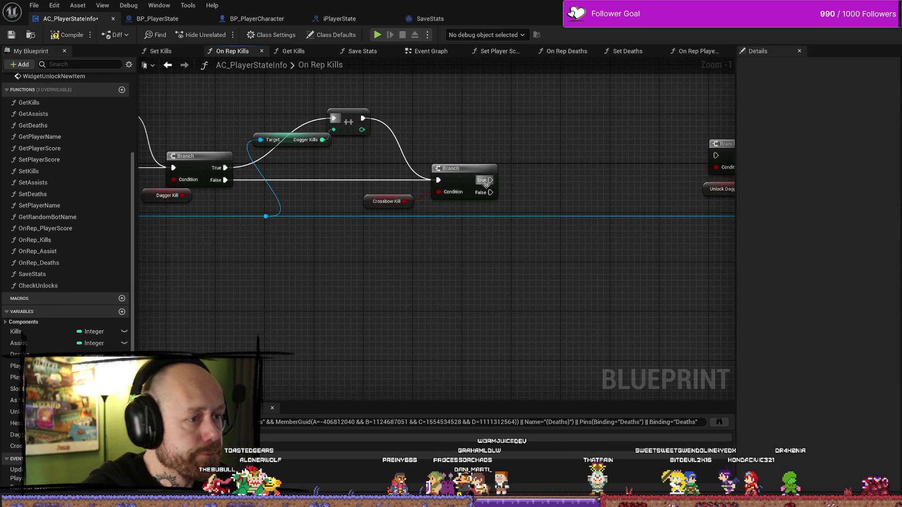
mouse_move(477, 180)
left_mouse_down()
mouse_move(377, 174)
mouse_move(499, 185)
mouse_move(616, 149)
left_mouse_up()
mouse_move(415, 143)
left_mouse_down()
mouse_move(498, 158)
mouse_move(480, 117)
mouse_move(450, 182)
left_mouse_up()
left_click_drag(471, 150, 543, 154)
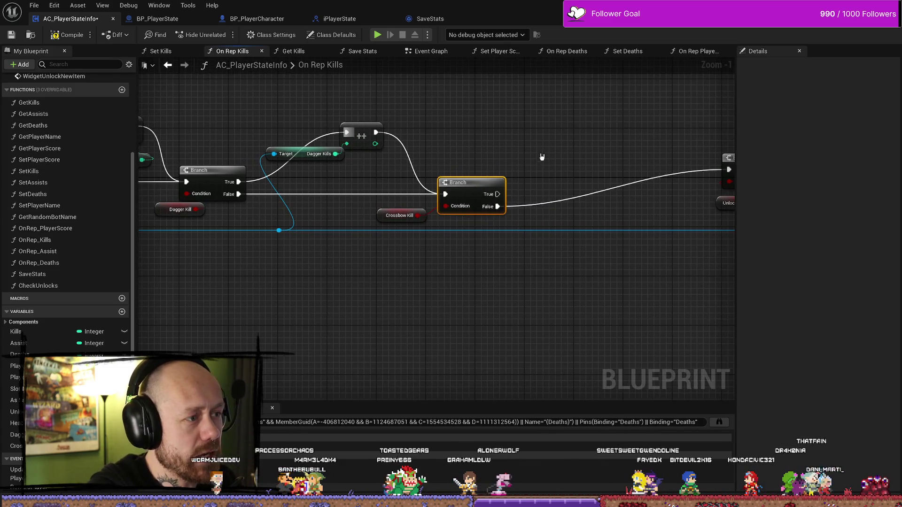
mouse_move(499, 194)
left_mouse_down()
mouse_move(480, 129)
mouse_move(518, 145)
mouse_move(486, 196)
mouse_move(425, 203)
mouse_move(445, 154)
left_mouse_up()
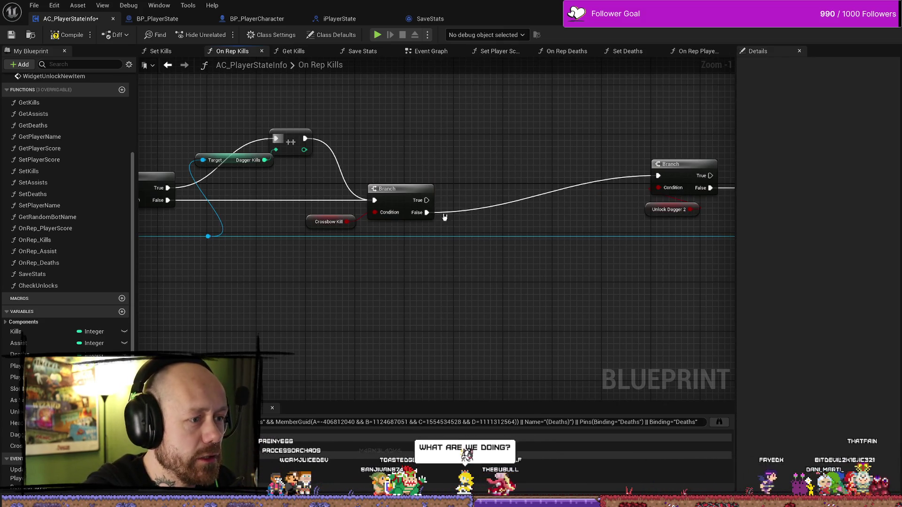
- Add a reroute on the Save Stats wire and pull a Get Crossbow Kills node from it
double_click(463, 235)
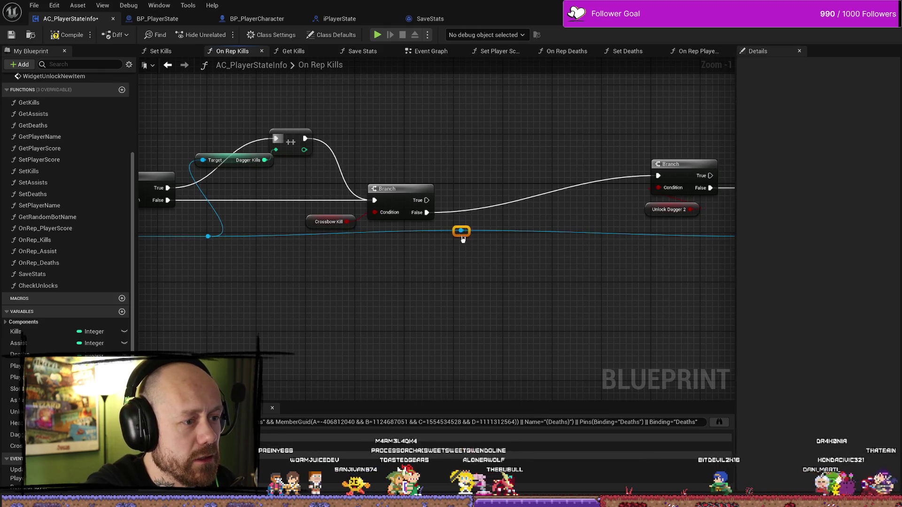
mouse_move(461, 231)
left_mouse_down()
mouse_move(484, 205)
mouse_move(471, 156)
left_mouse_up()
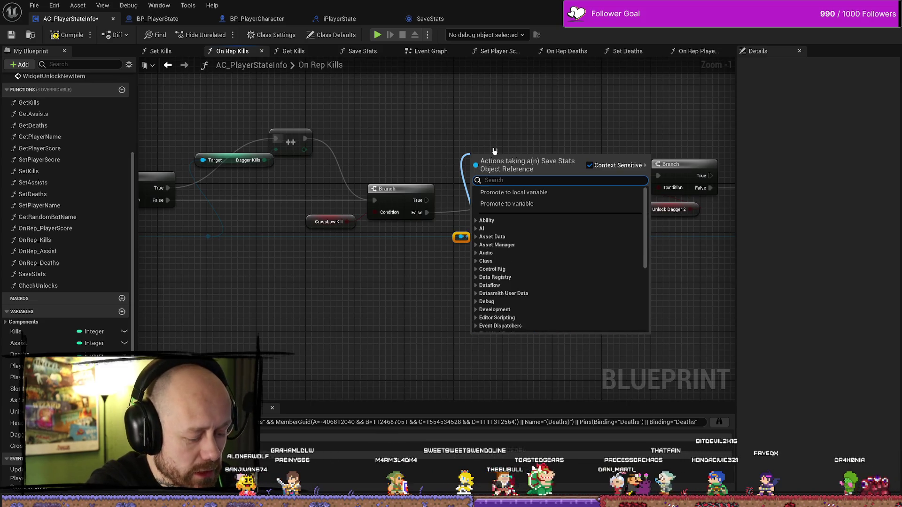
type("cross")
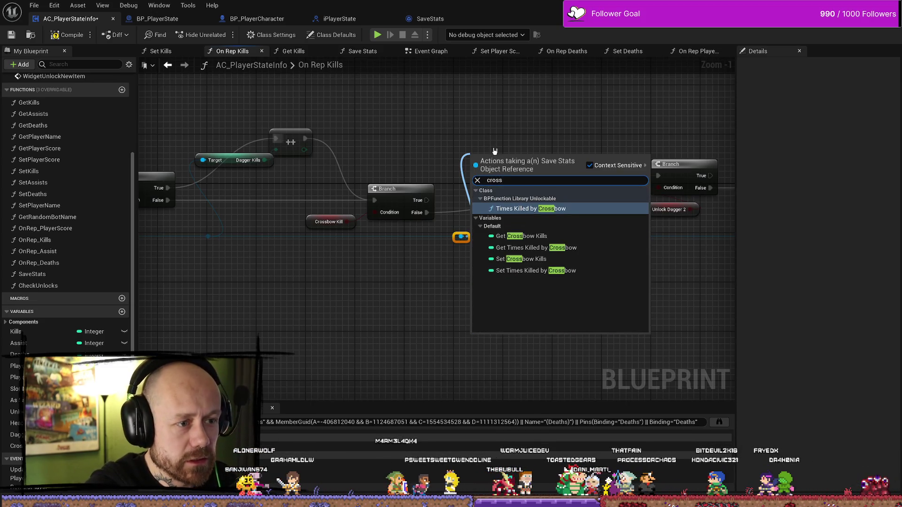
key("Down")
key("Down")
key("Up")
key("Return")
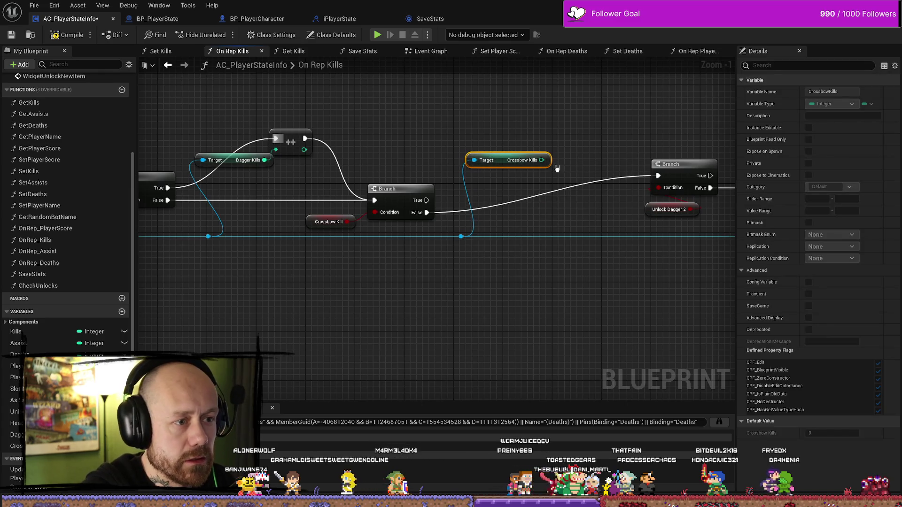
- Increment Crossbow Kills on the crossbow branch's True path, feeding the next Branch
left_click_drag(542, 160, 518, 125)
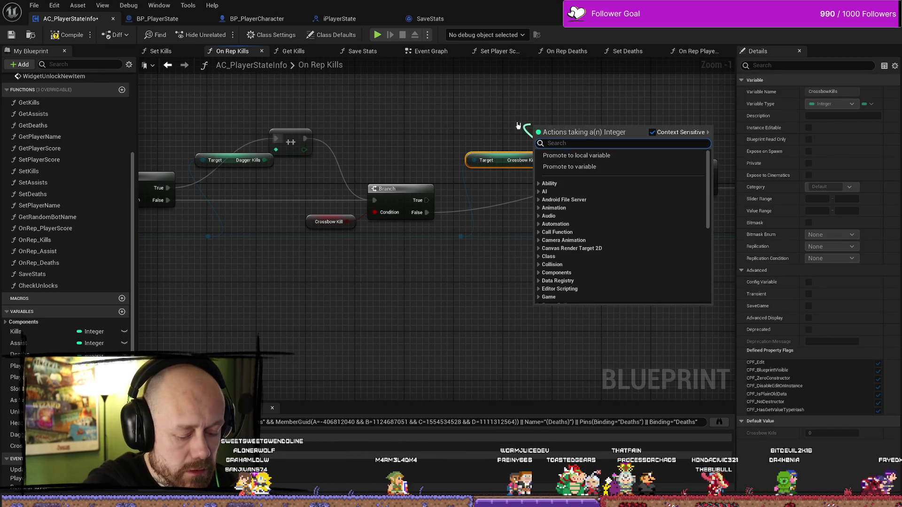
type("++")
key("Return")
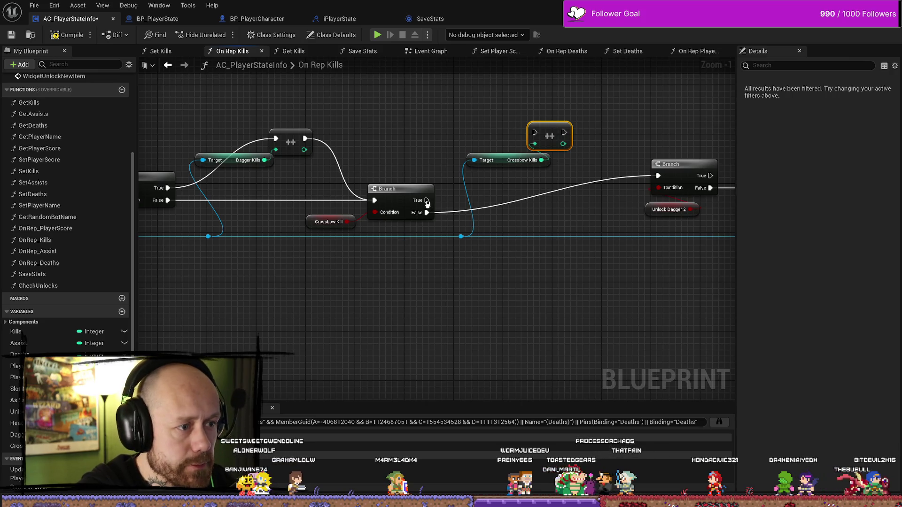
mouse_move(428, 201)
left_mouse_down()
mouse_move(535, 132)
mouse_move(660, 178)
left_mouse_up()
left_click_drag(620, 224, 540, 215)
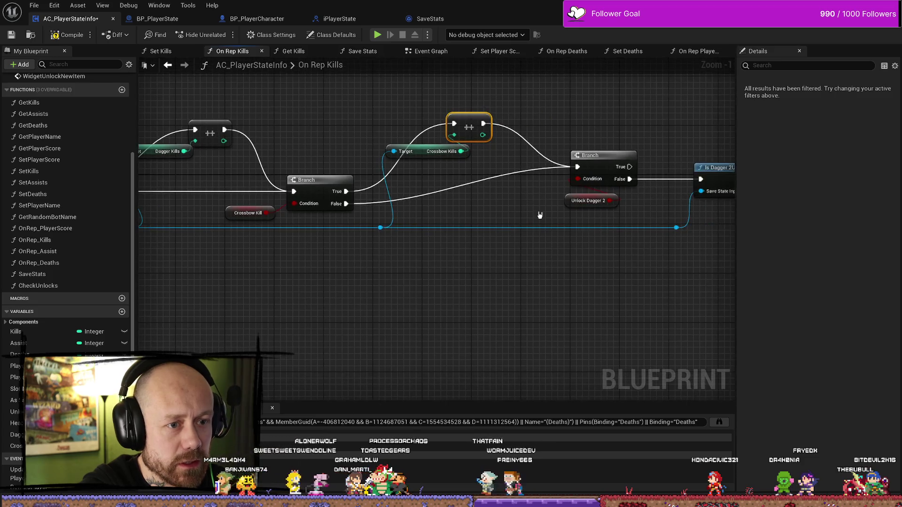
mouse_move(480, 136)
left_mouse_down()
mouse_move(429, 175)
mouse_move(455, 169)
mouse_move(224, 83)
left_mouse_up()
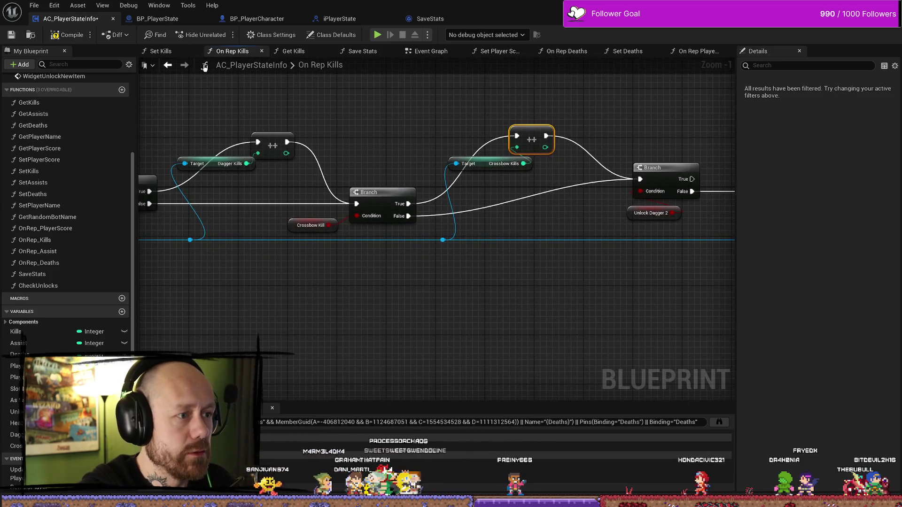
left_click(34, 5)
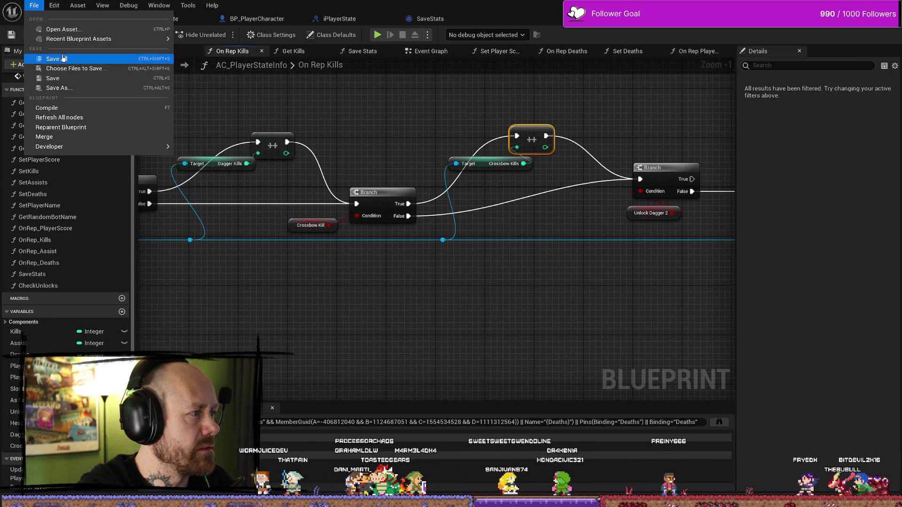
left_click(57, 58)
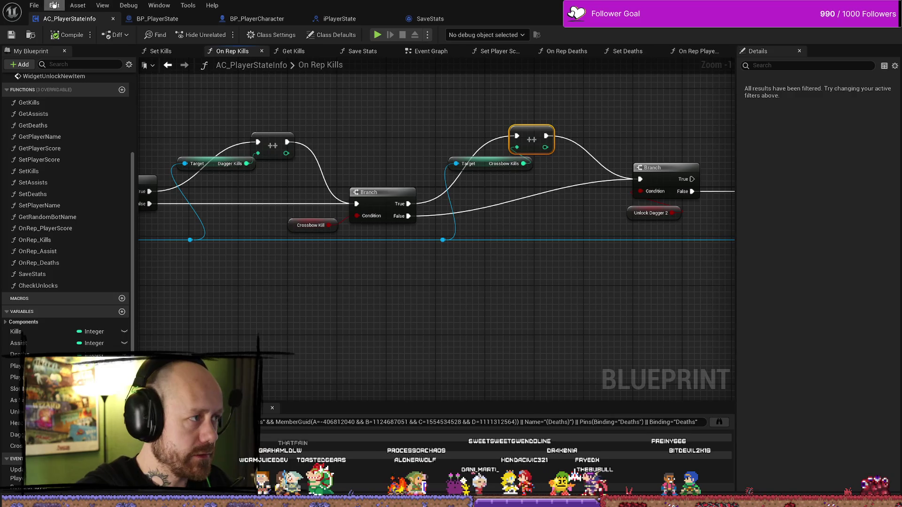
left_click(34, 5)
left_click(56, 59)
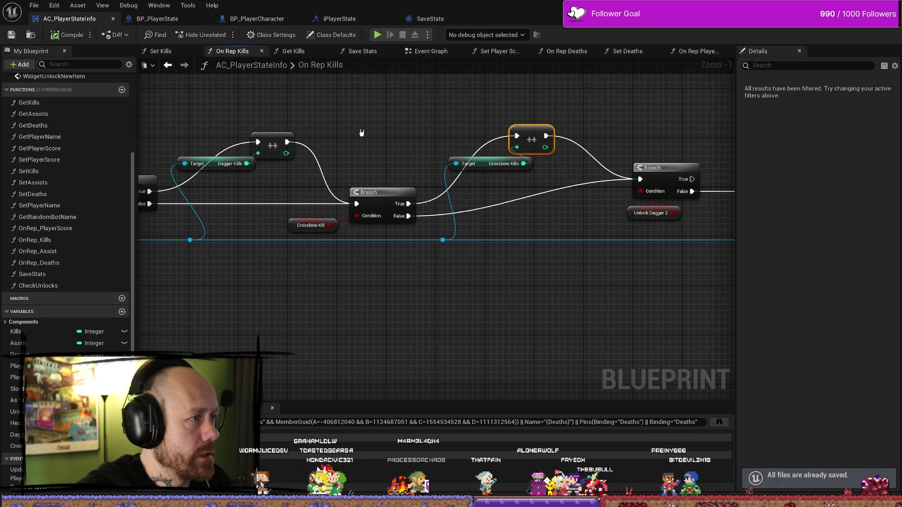
scroll(423, 252, "down", 5)
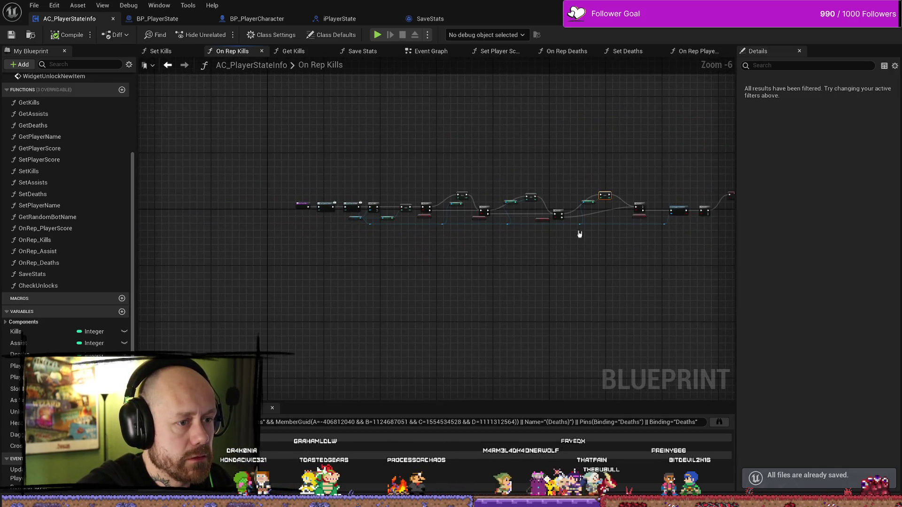
scroll(485, 254, "down", 1)
left_click_drag(538, 154, 230, 288)
scroll(330, 256, "up", 4)
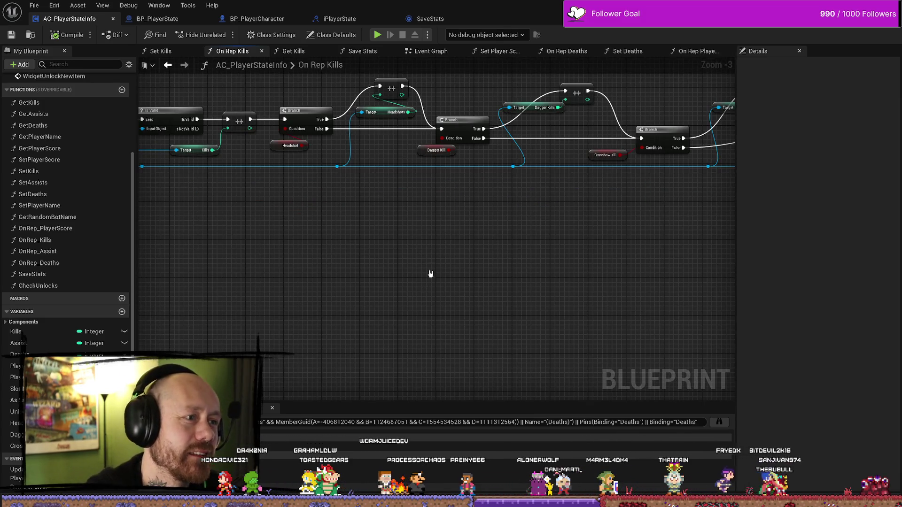
mouse_move(521, 252)
left_mouse_down()
mouse_move(461, 252)
mouse_move(491, 294)
left_mouse_up()
left_click_drag(447, 274, 545, 287)
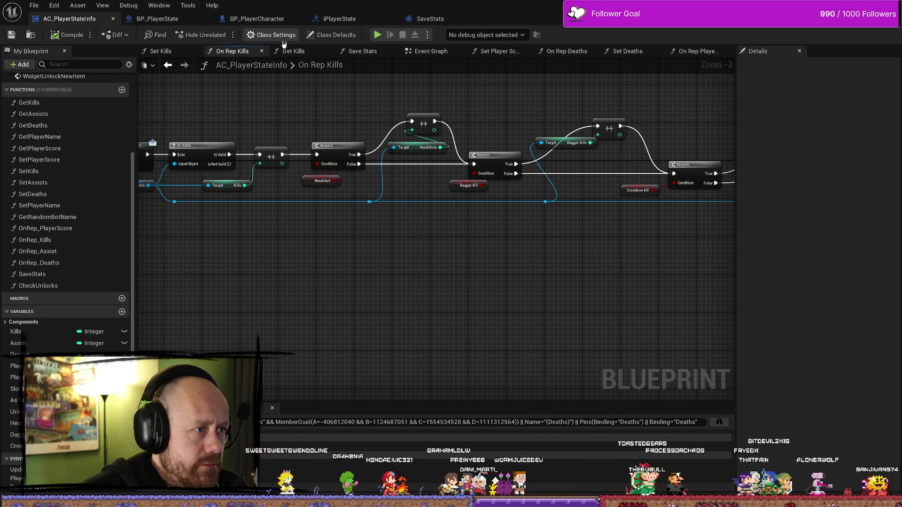
left_click(163, 51)
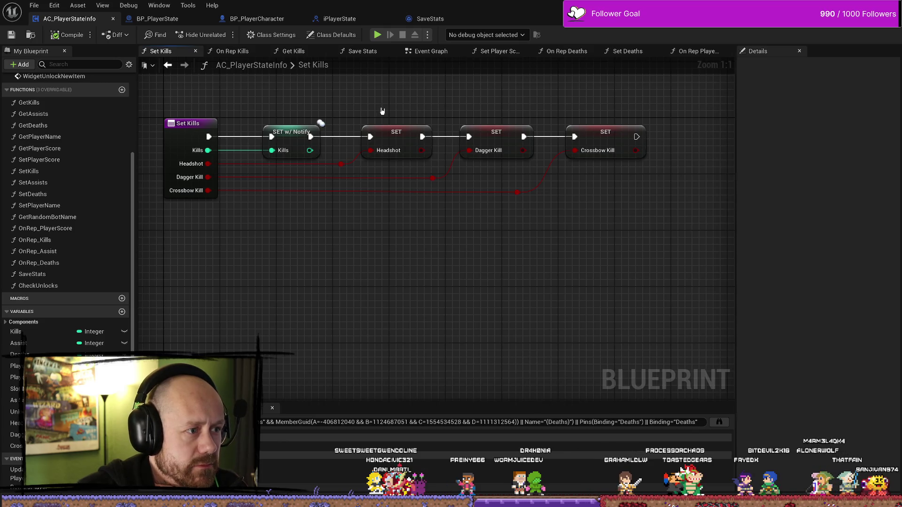
left_click_drag(388, 117, 390, 112)
left_click(236, 53)
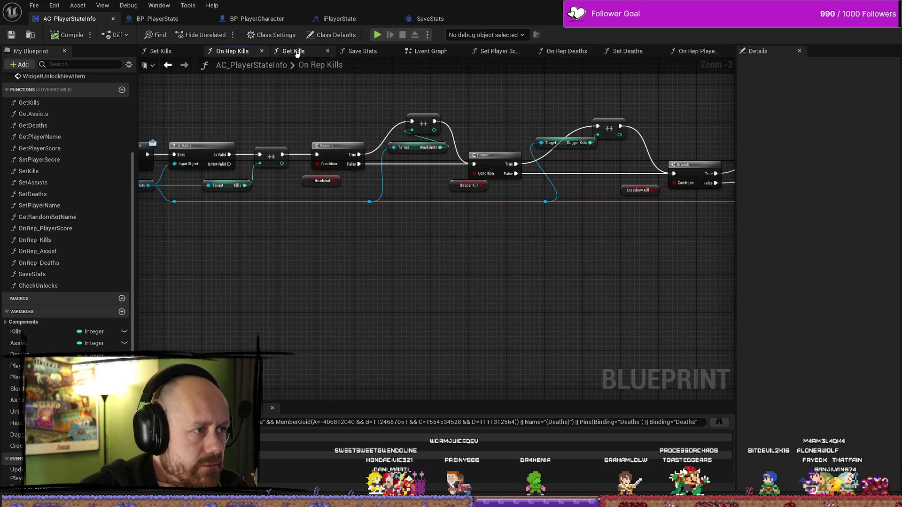
mouse_move(338, 103)
left_mouse_down()
mouse_move(599, 97)
mouse_move(462, 108)
left_mouse_up()
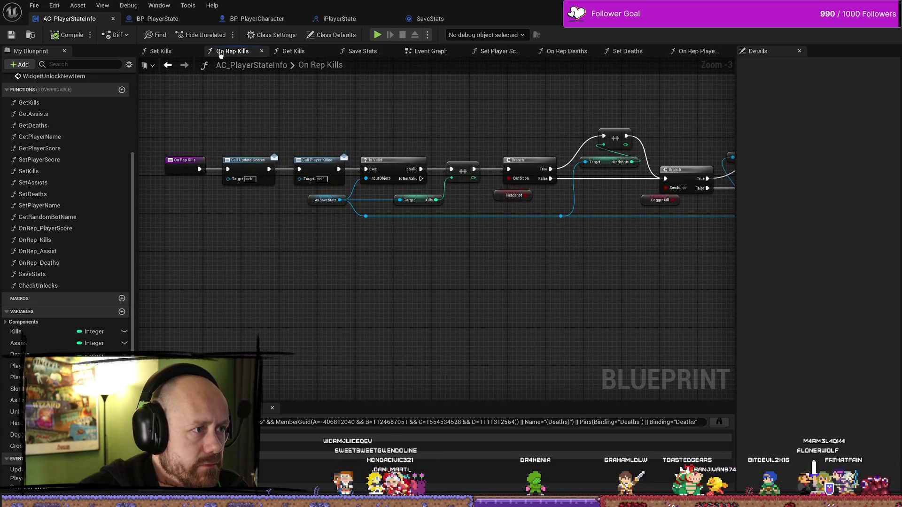
left_click(157, 19)
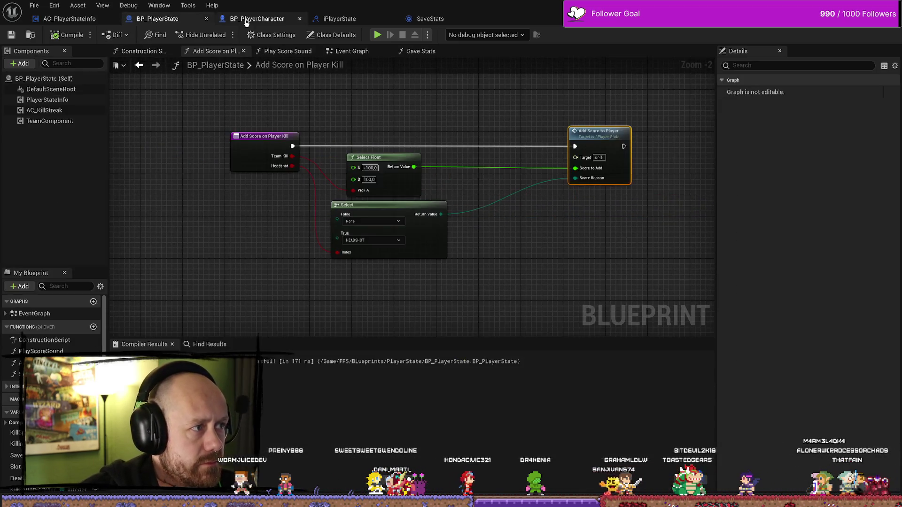
- Inspect the iPlayerState AddKill function and BP_PlayerCharacter's Damage Player graph
left_click(251, 19)
left_click(339, 19)
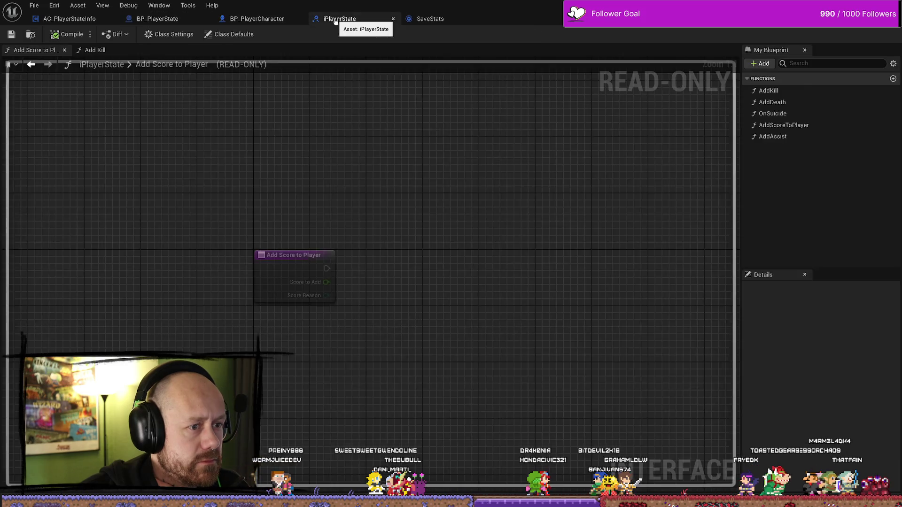
left_click(783, 92)
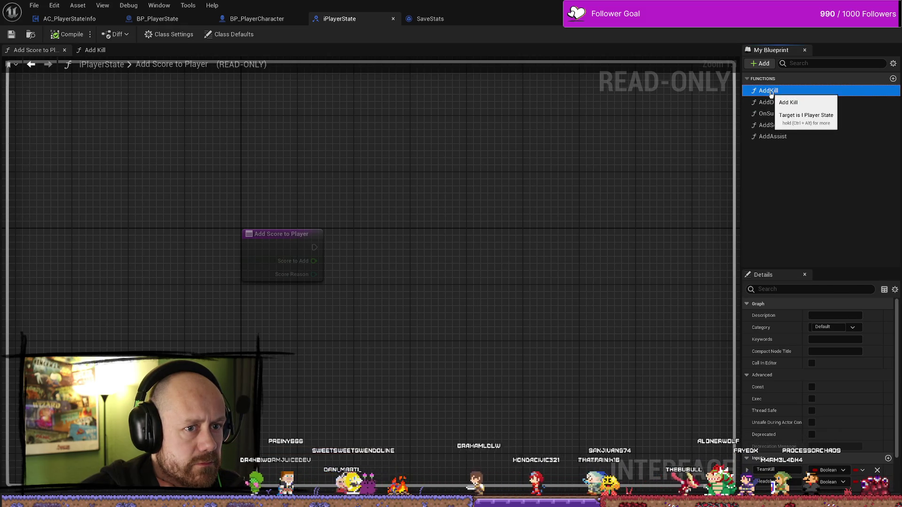
double_click(783, 92)
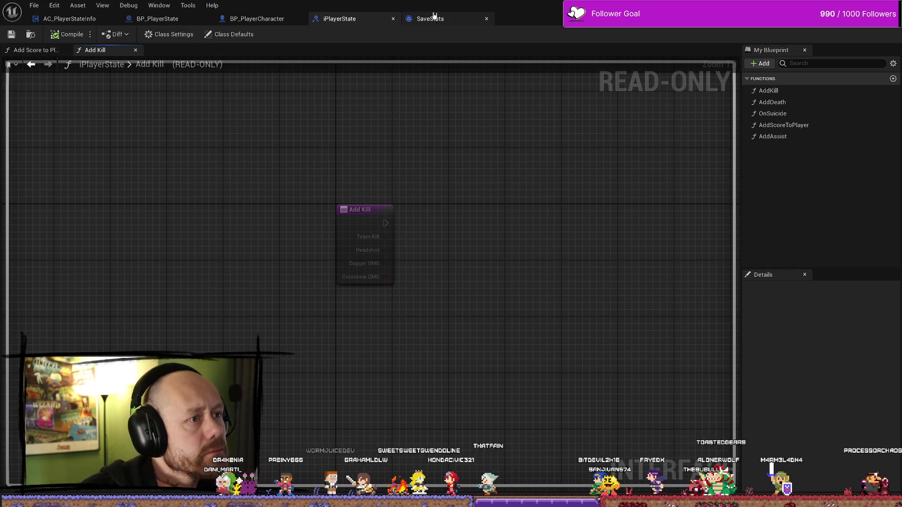
left_click(257, 19)
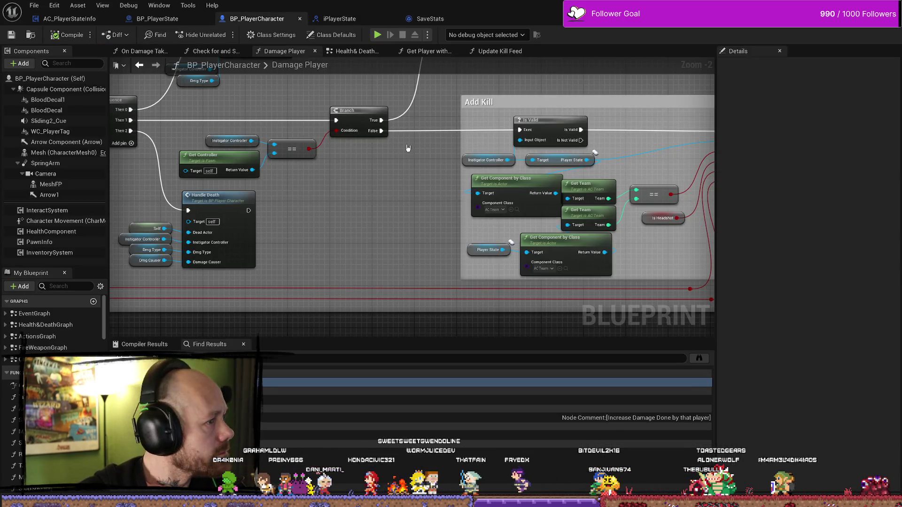
scroll(409, 148, "down", 3)
scroll(541, 229, "up", 3)
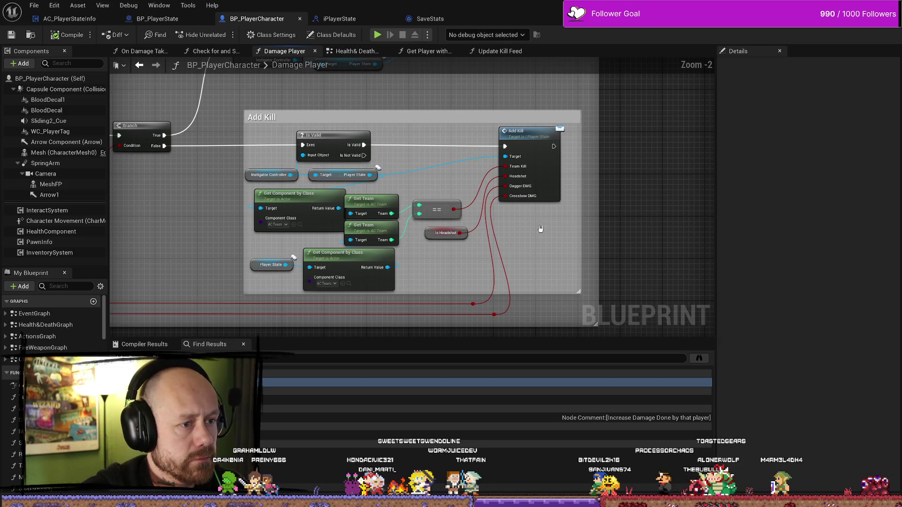
- In BP_PlayerState, close Add Score on Player Kill and find Set Kills in the Event Graph
left_click(185, 21)
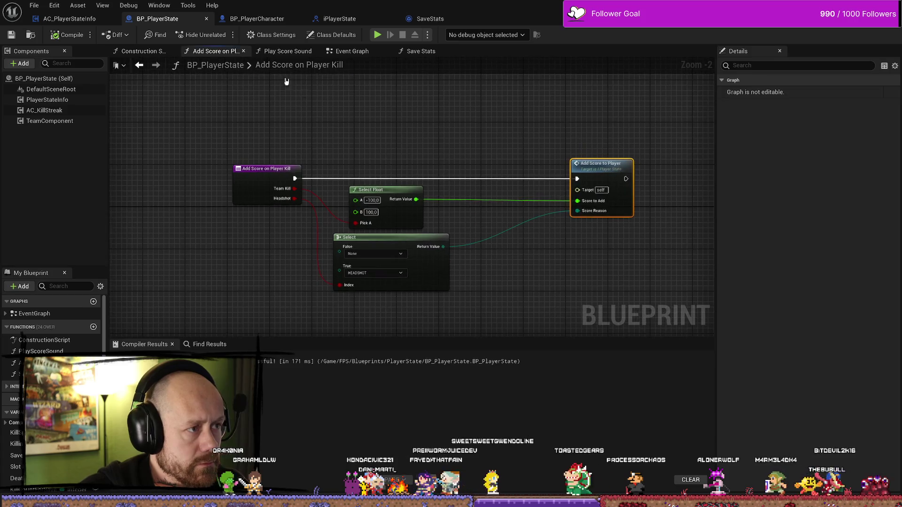
left_click(243, 52)
left_click(209, 52)
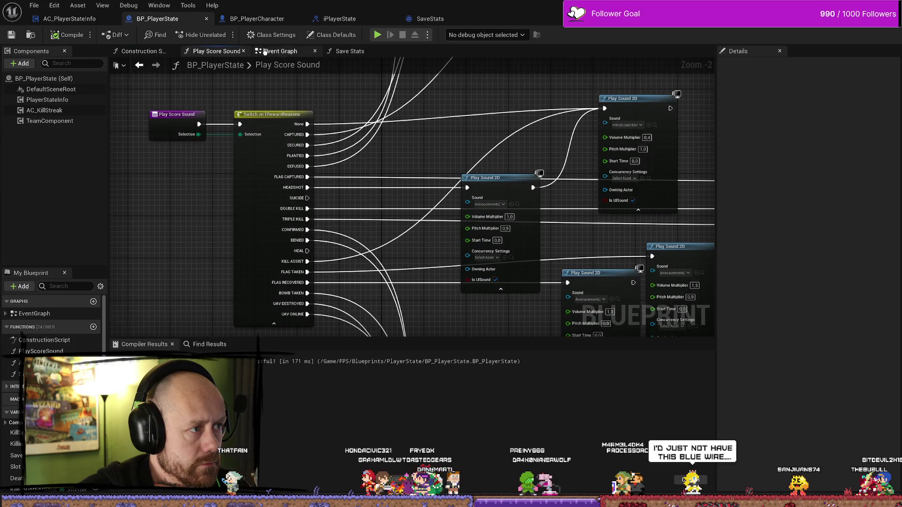
left_click(296, 52)
mouse_move(570, 227)
left_mouse_down()
mouse_move(267, 207)
mouse_move(375, 213)
left_mouse_up()
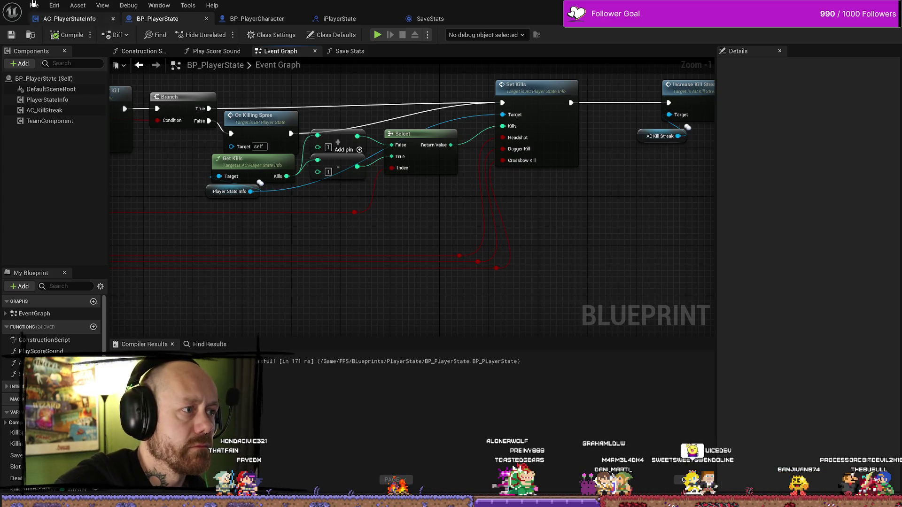
left_click(422, 21)
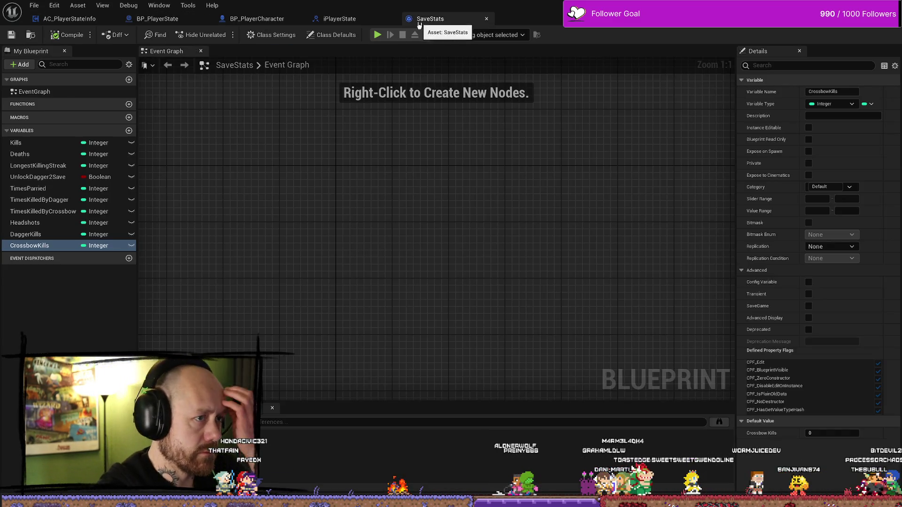
- Switch to AC_PlayerStateInfo and open its Event Graph with the Format Text debug message
left_click(257, 18)
left_click(69, 18)
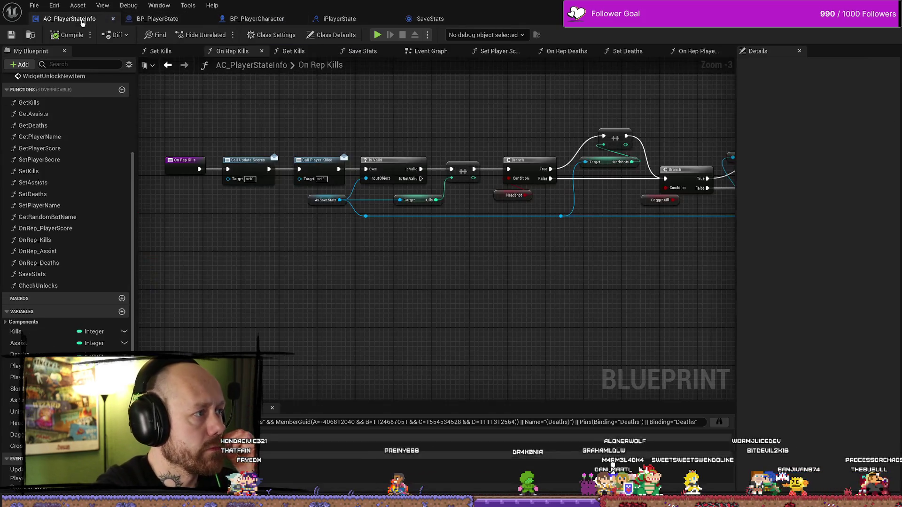
scroll(469, 130, "up", 1)
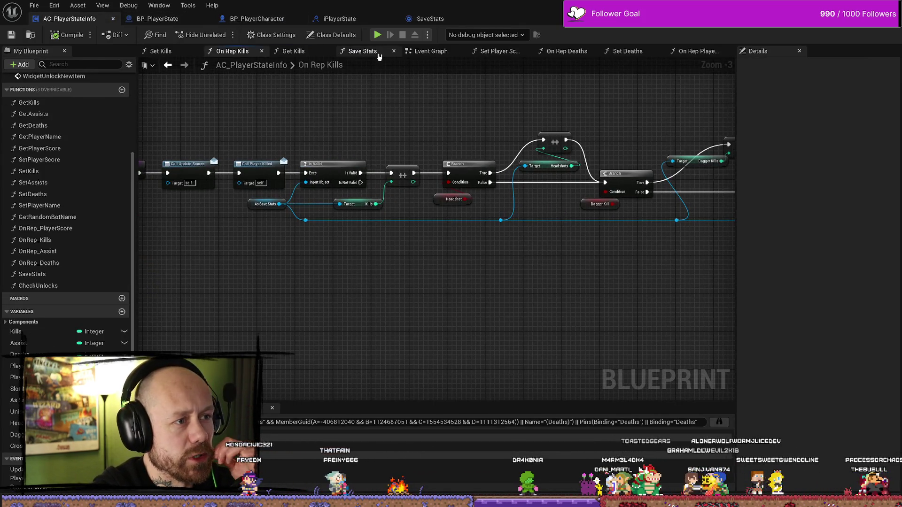
left_click(367, 50)
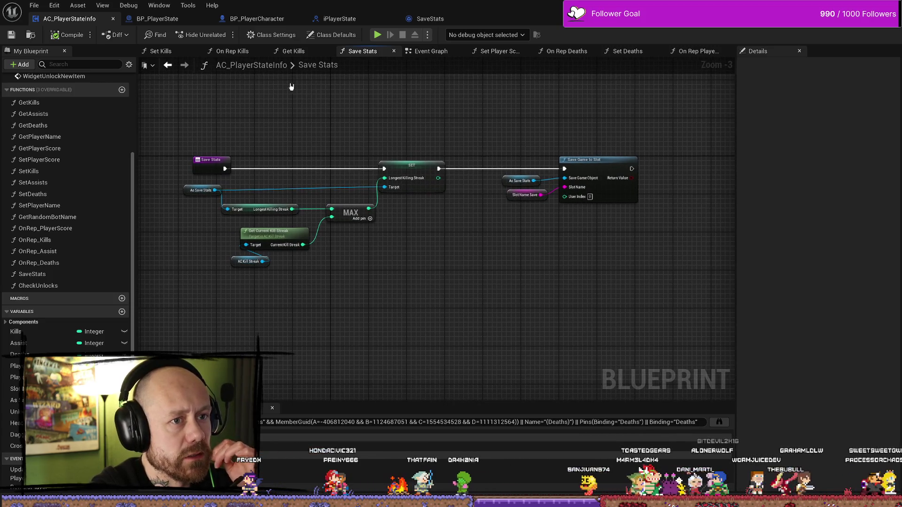
left_click(459, 52)
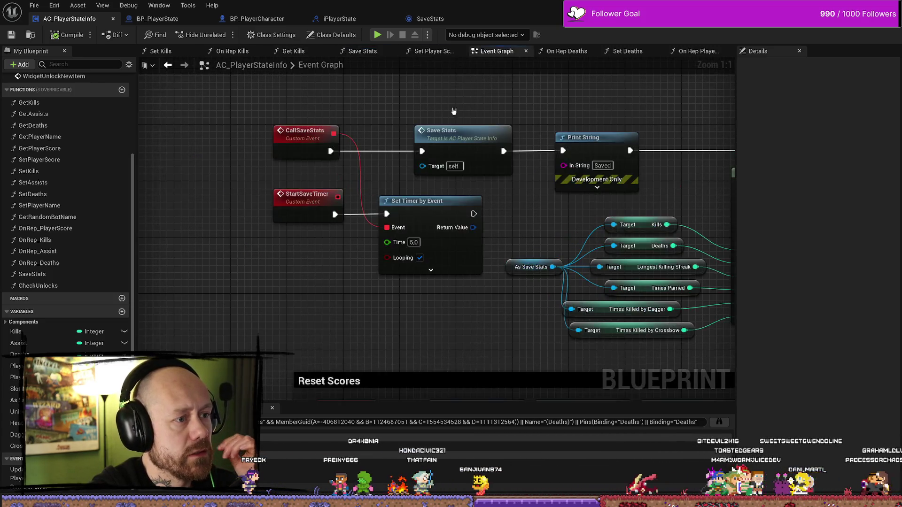
scroll(536, 232, "down", 3)
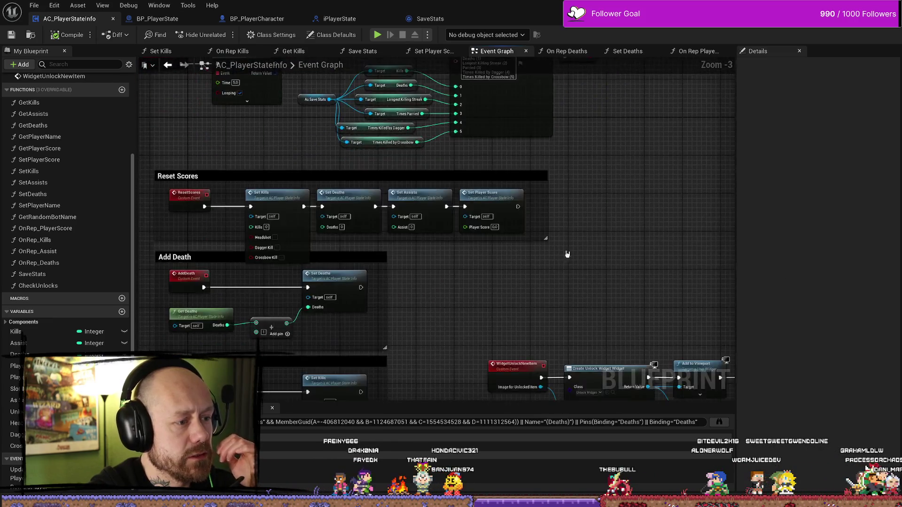
scroll(548, 254, "down", 2)
scroll(593, 217, "up", 2)
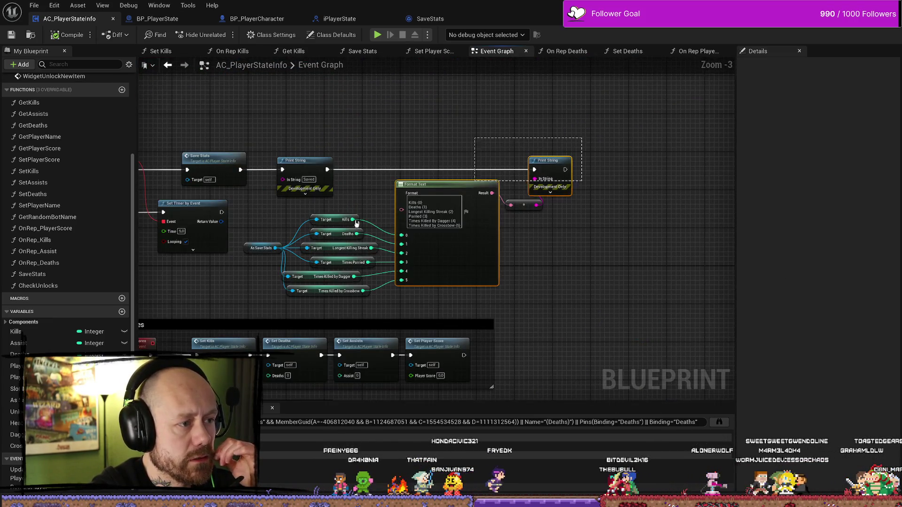
scroll(402, 209, "down", 1)
- Move the stat getter nodes up-left and put Times Killed by Crossbow under the dagger node
left_click_drag(221, 276, 724, 80)
left_click_drag(288, 153, 264, 87)
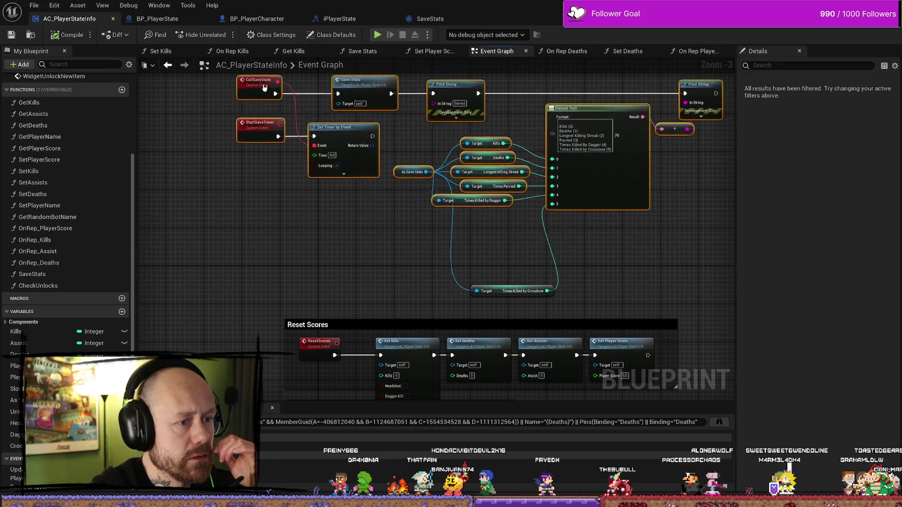
scroll(423, 197, "down", 3)
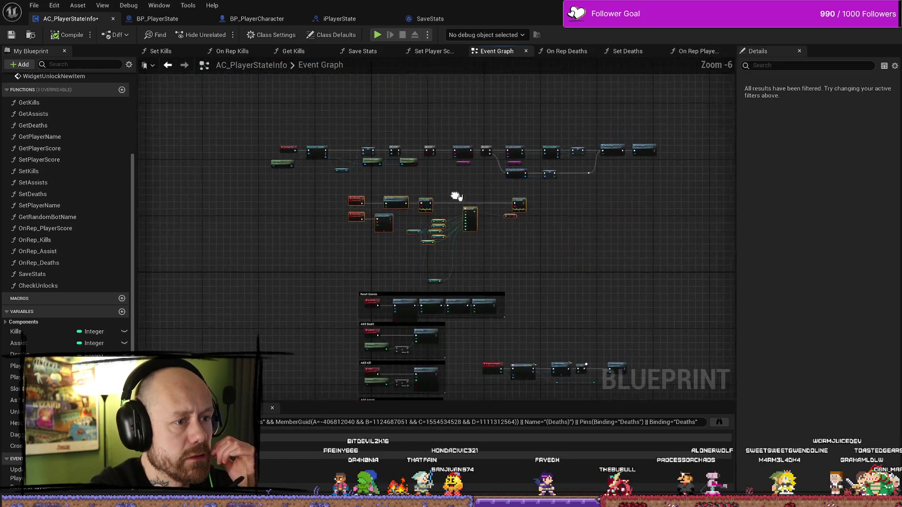
scroll(445, 196, "up", 3)
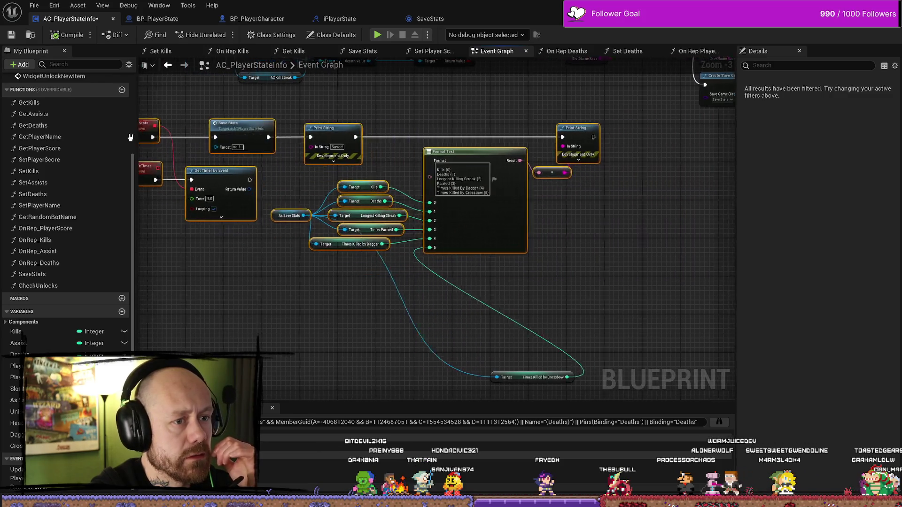
mouse_move(557, 308)
left_mouse_down()
mouse_move(566, 309)
mouse_move(343, 213)
mouse_move(357, 179)
left_mouse_up()
scroll(503, 87, "up", 2)
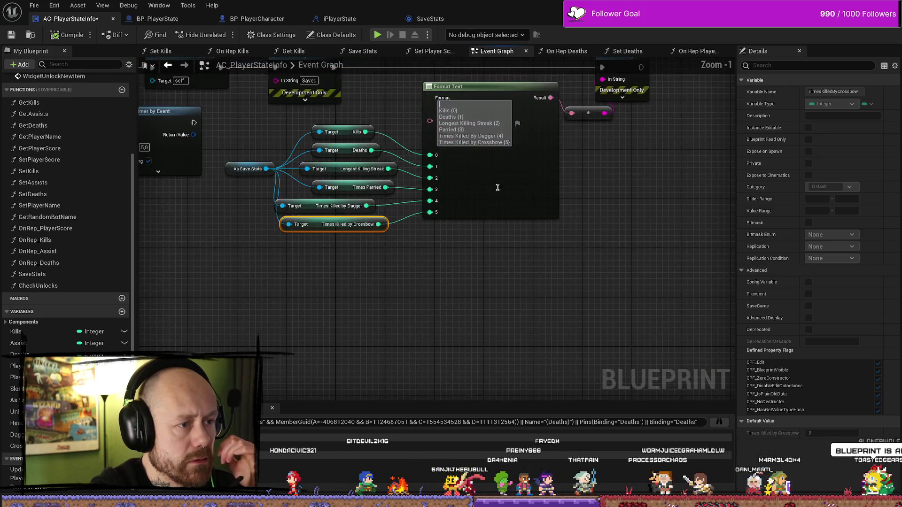
left_click(564, 160)
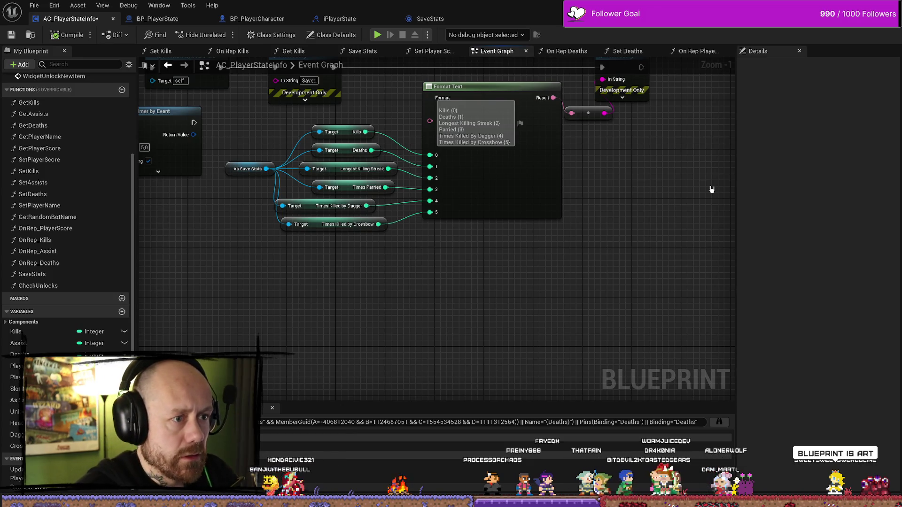
- Append Headshots {6}, Dagger Kills {7} and Crossbow Kills {8} lines to the Format Text string
key("shift+Return")
type("Headshots")
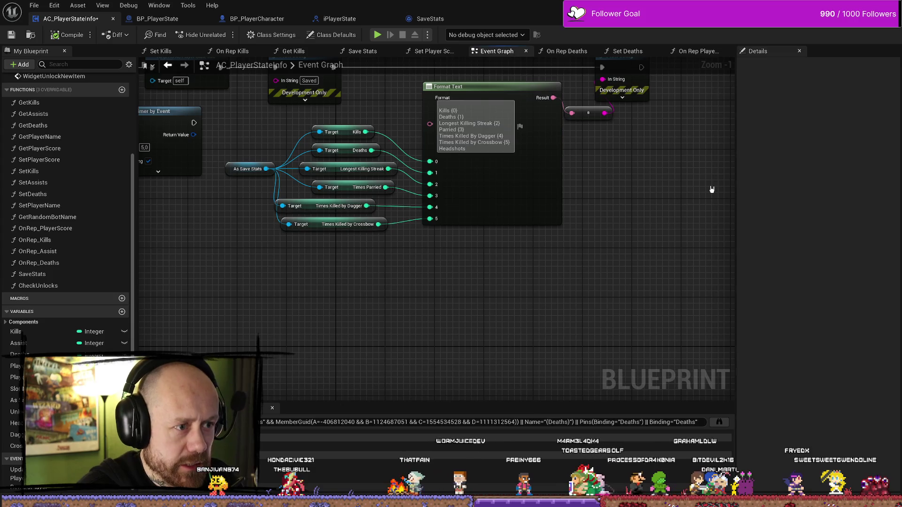
type("{6}")
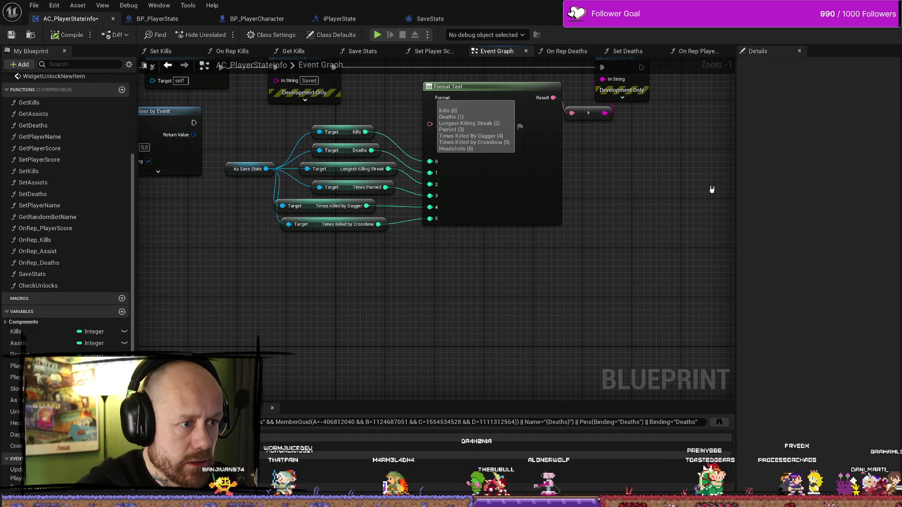
key("shift+Return")
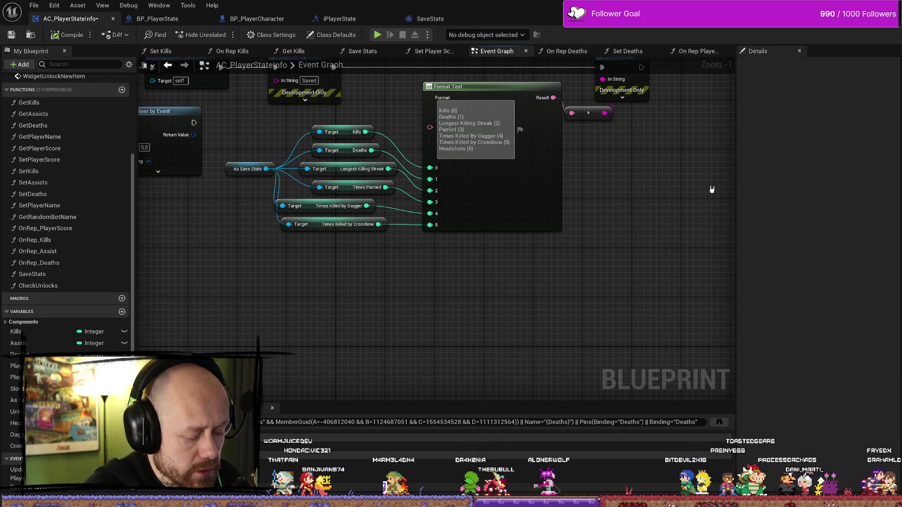
type("{aggerKills {7")
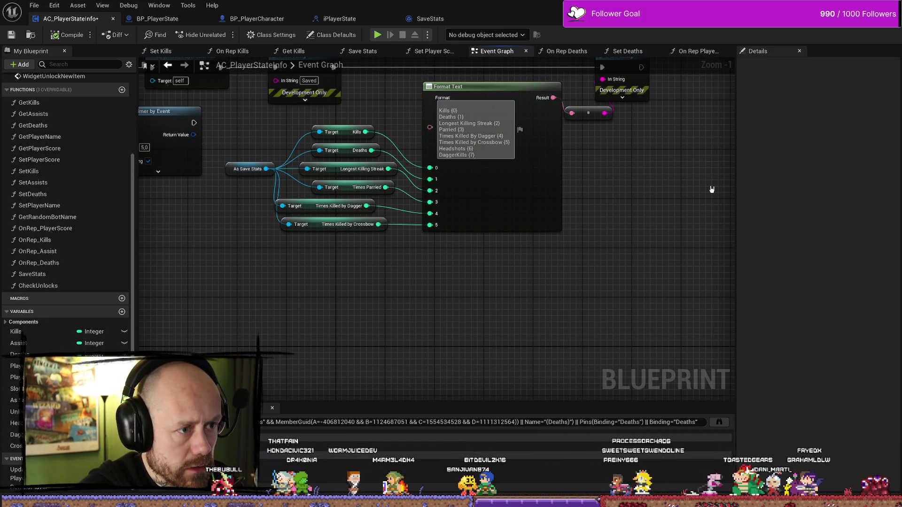
key("shift+Return")
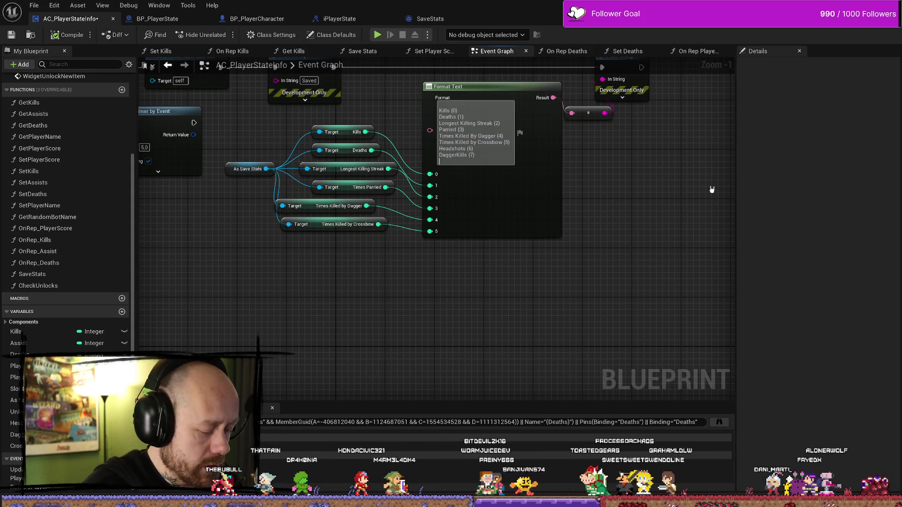
type("ssbow Kills {8")
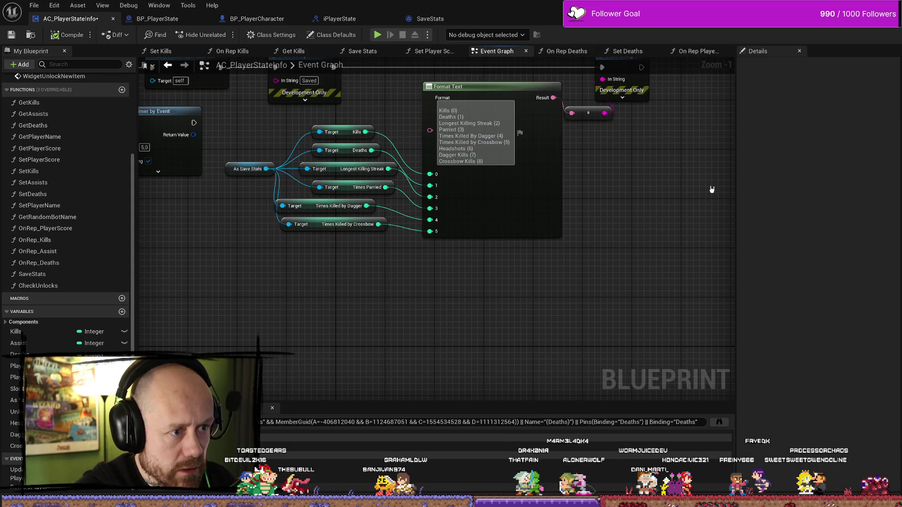
left_click(712, 189)
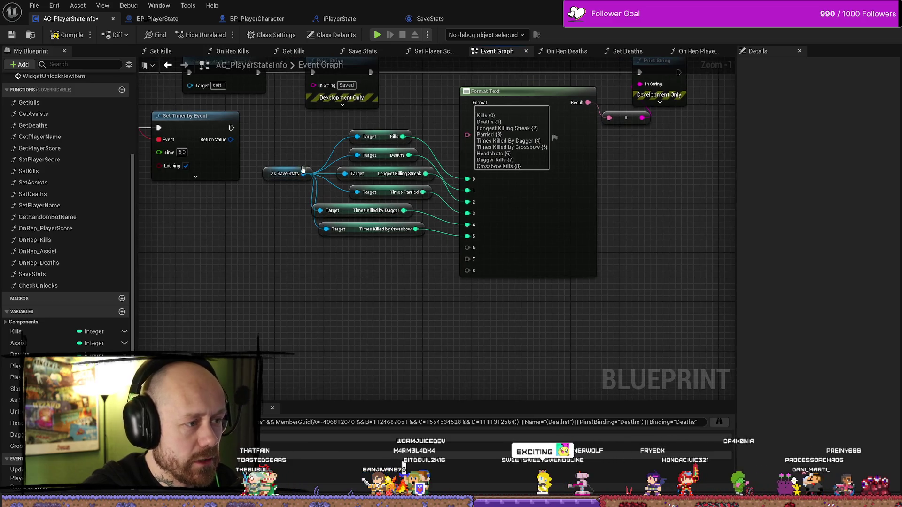
left_click_drag(304, 173, 321, 256)
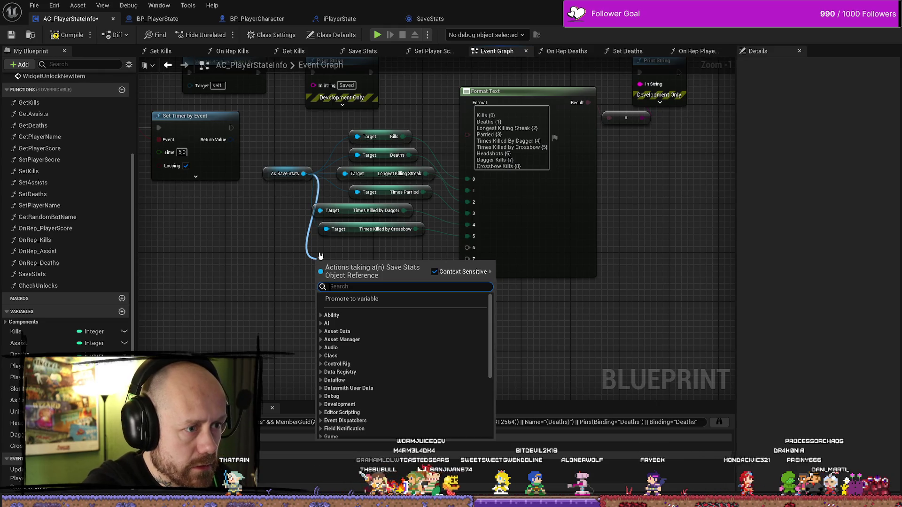
- Wire Get Headshots, Get Dagger Kills and Get Crossbow Kills from As Save Stats into Format Text inputs 6, 7, 8
type("heads")
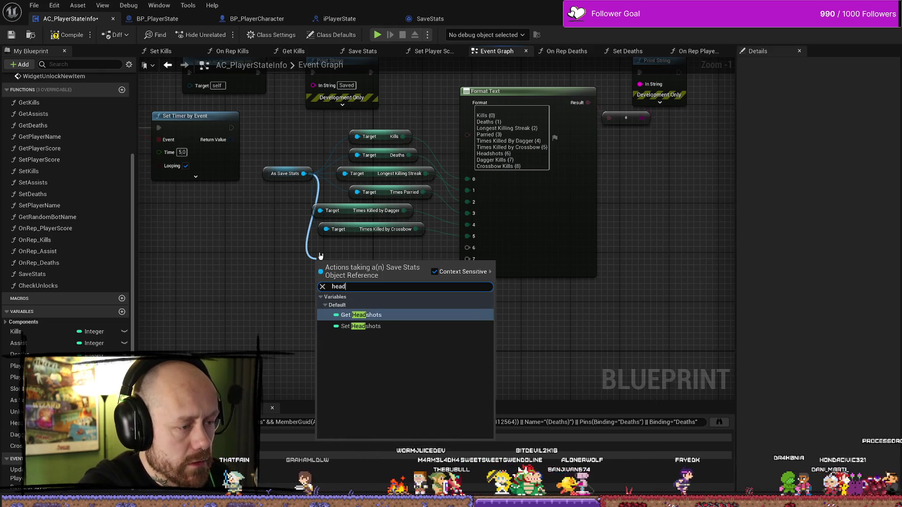
key("Return")
mouse_move(380, 267)
left_mouse_down()
mouse_move(453, 261)
mouse_move(467, 247)
left_mouse_up()
left_click_drag(350, 266, 362, 248)
left_click_drag(304, 174, 314, 273)
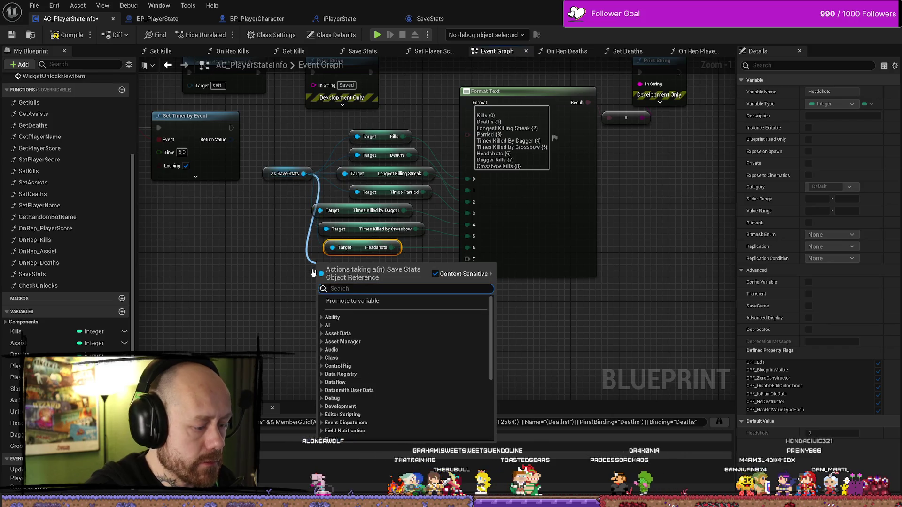
type("dagger")
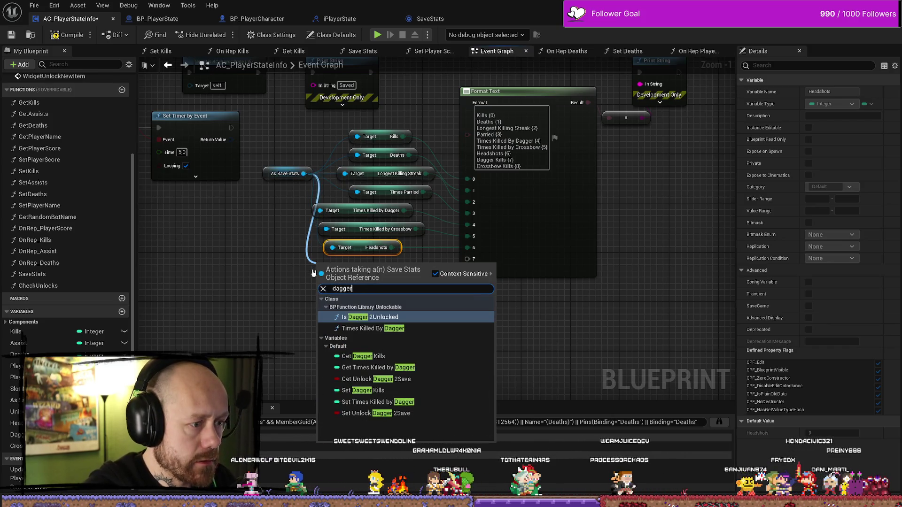
left_click(362, 356)
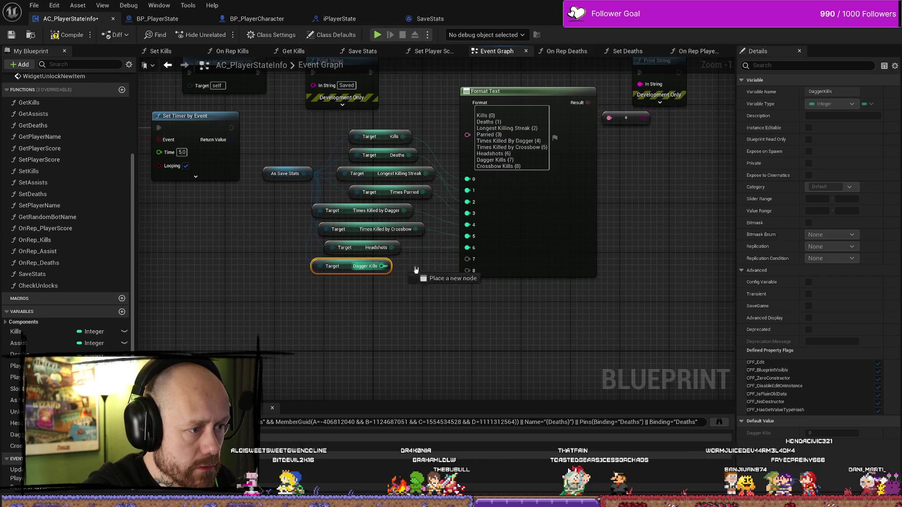
left_click_drag(399, 269, 467, 259)
left_click_drag(340, 262, 352, 262)
mouse_move(306, 173)
left_mouse_down()
mouse_move(339, 309)
mouse_move(328, 292)
left_mouse_up()
type("crossbo")
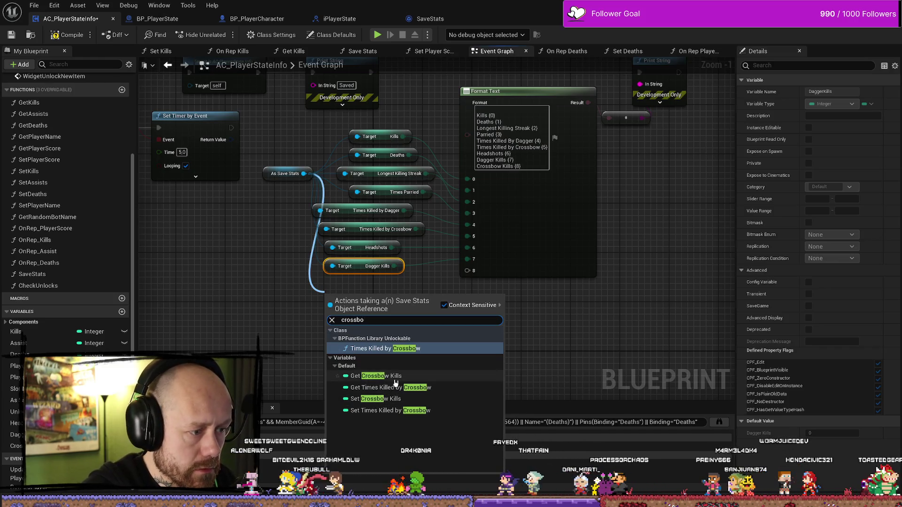
left_click(375, 376)
left_click_drag(400, 297, 467, 271)
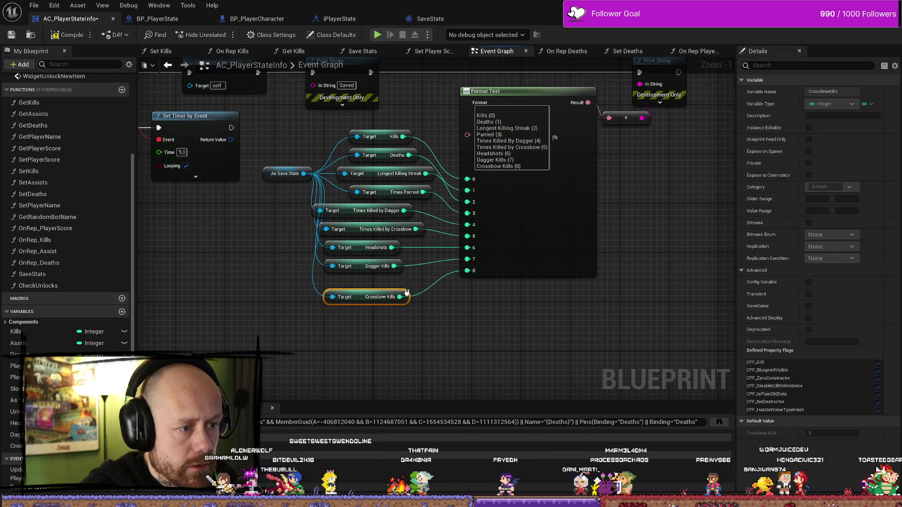
left_click_drag(372, 297, 371, 284)
mouse_move(395, 333)
left_mouse_down()
mouse_move(311, 205)
mouse_move(378, 219)
left_mouse_up()
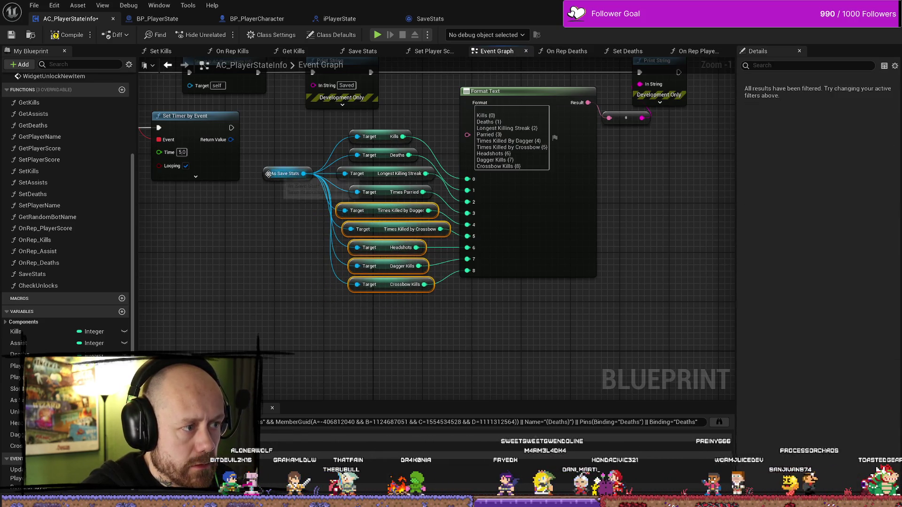
- Compile the AC_PlayerStateInfo blueprint and return to the level editor
left_click(285, 173)
left_click(411, 93)
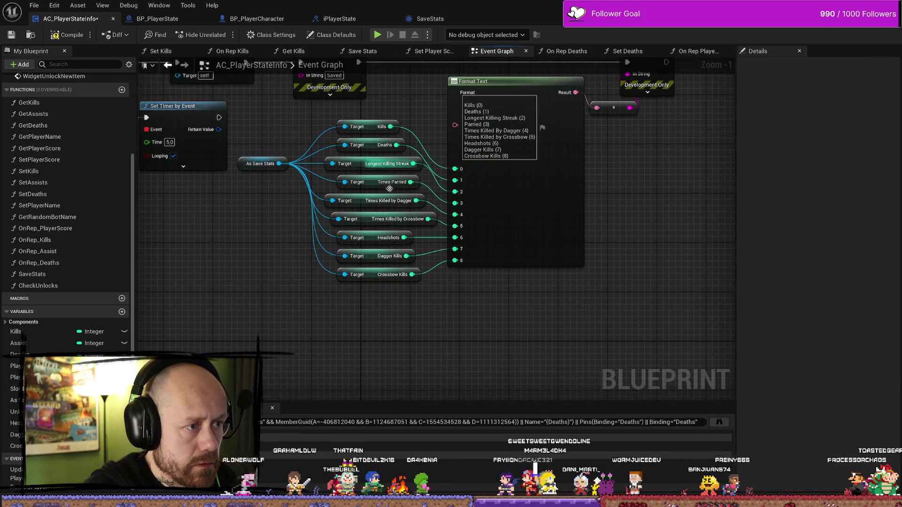
left_click(69, 35)
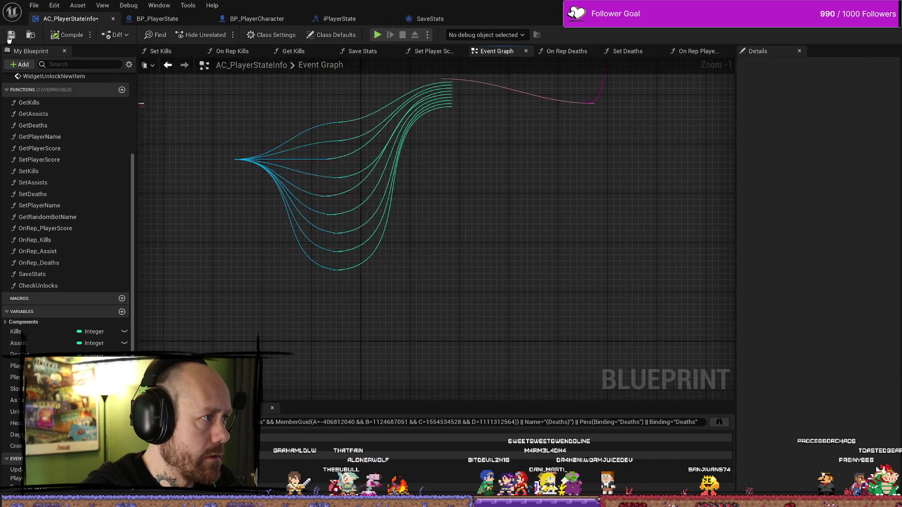
key("alt+Tab")
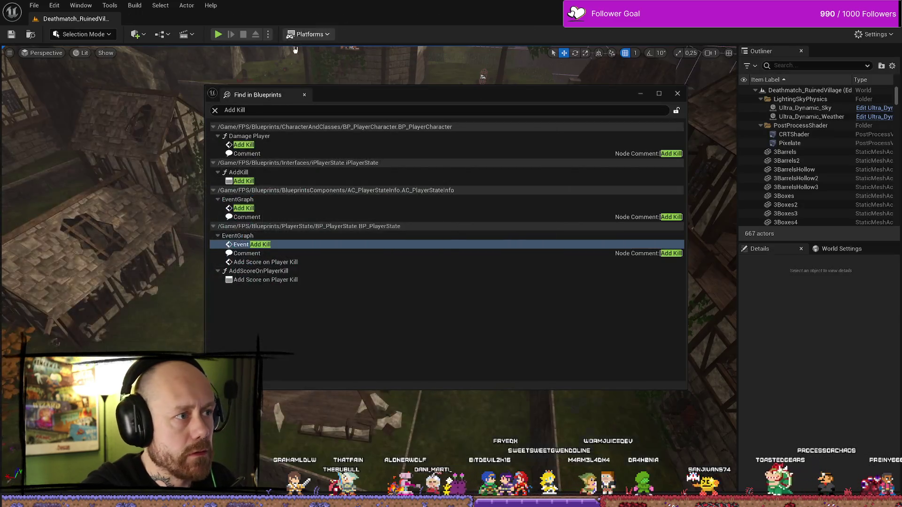